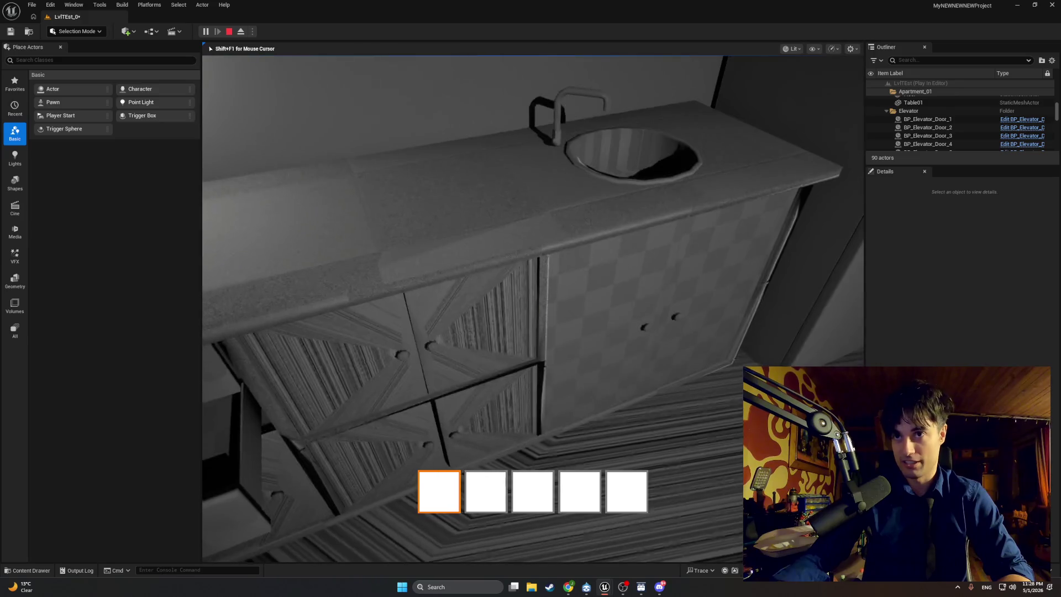
Walk down the stairs to the elevator and swing its door open and shut with E.
{"action": "key", "text": "w"}
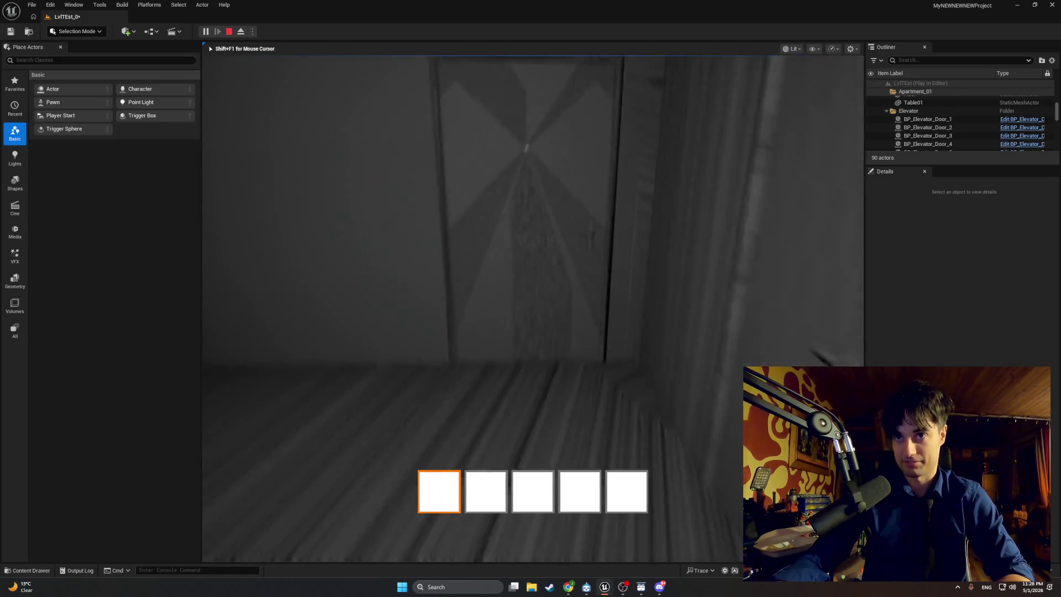
{"action": "key", "text": "w"}
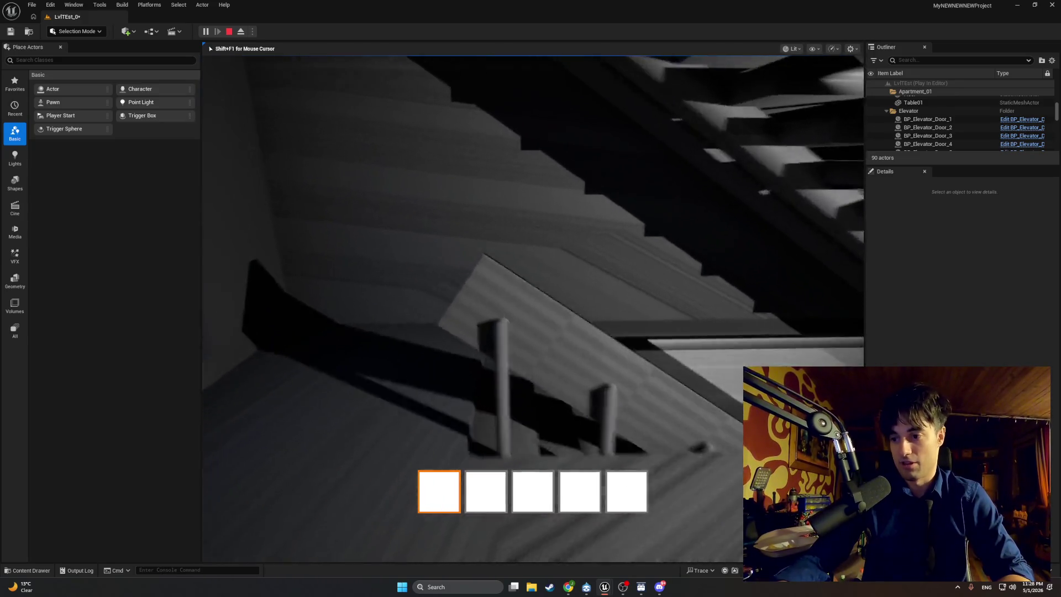
{"action": "key", "text": "w"}
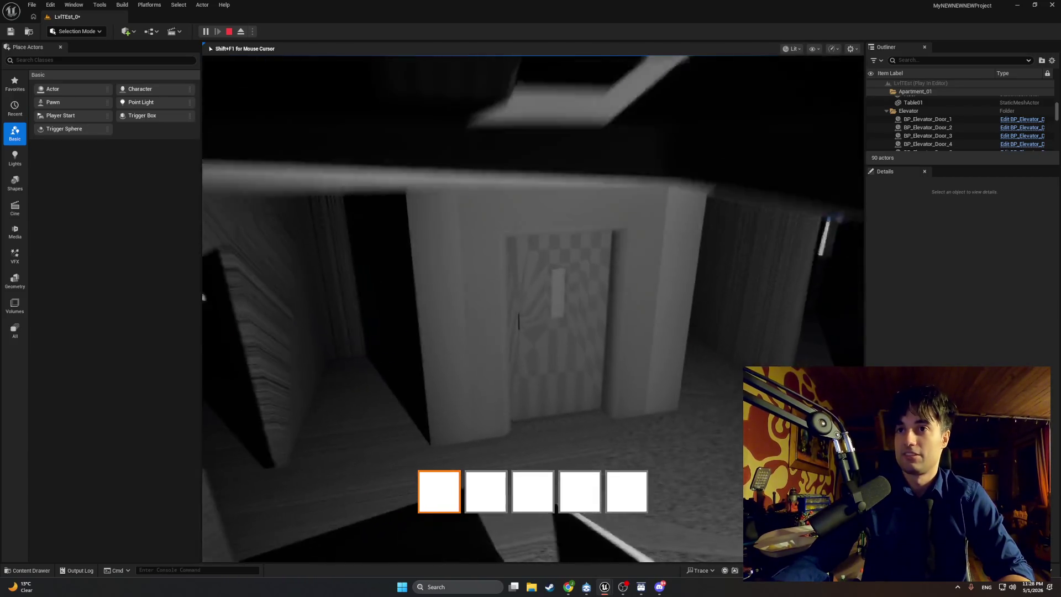
{"action": "key", "text": "w"}
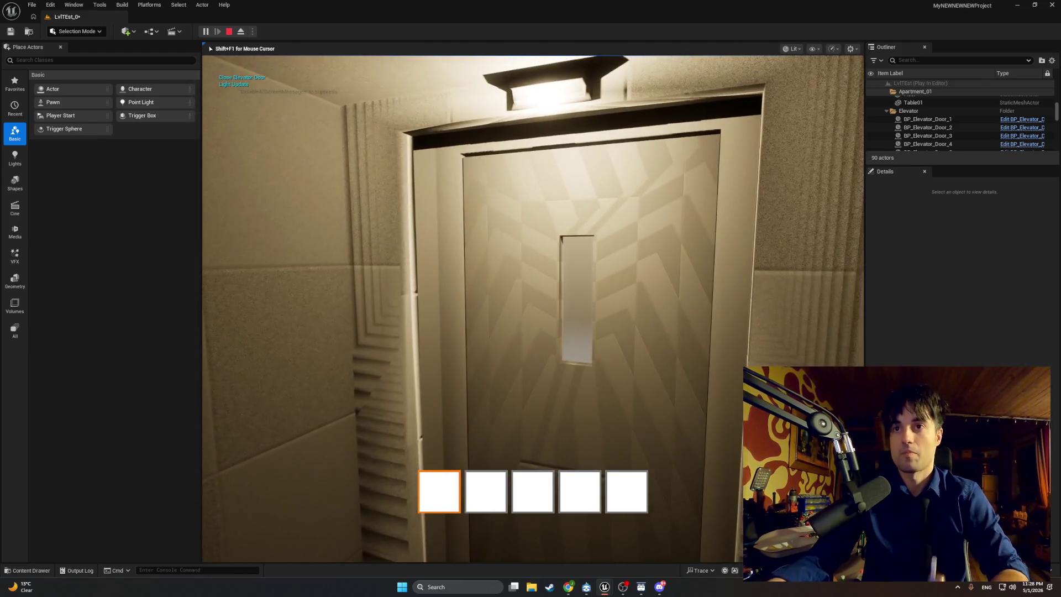
{"action": "key", "text": "e"}
{"action": "key", "text": "e"}
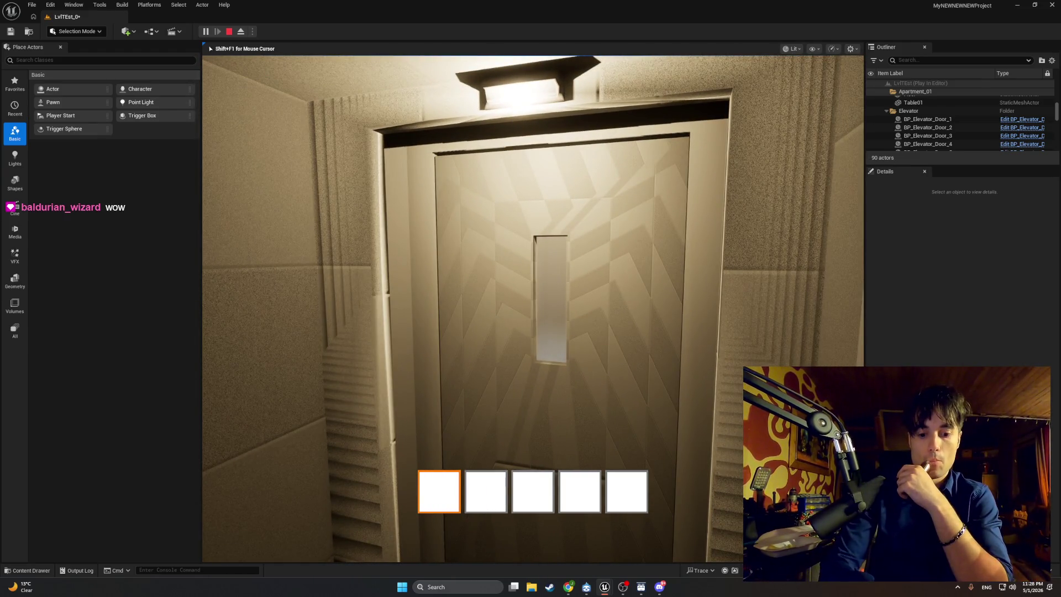
{"action": "key", "text": "e"}
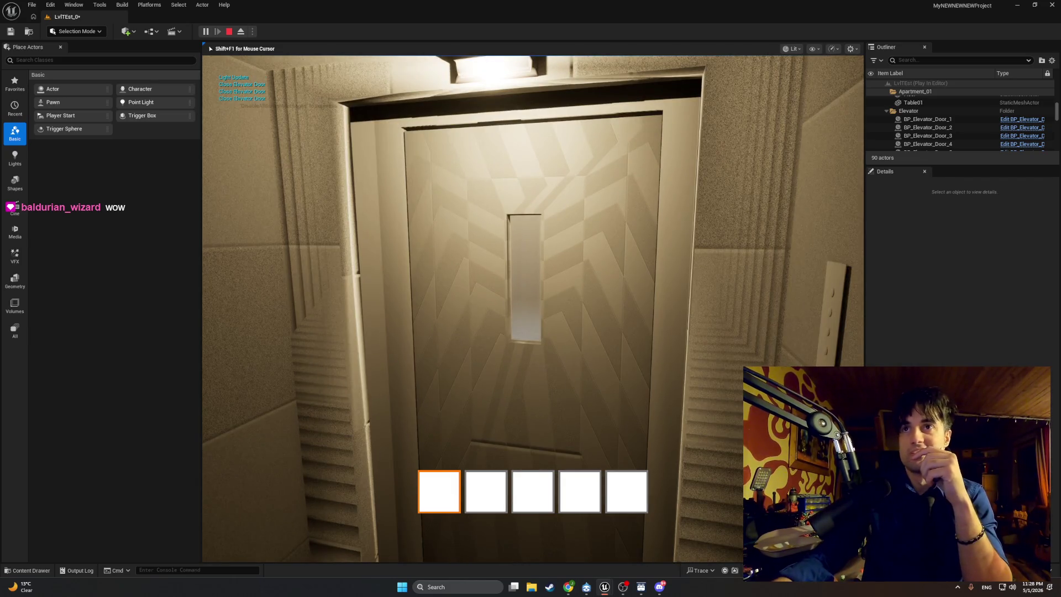
{"action": "key", "text": "e"}
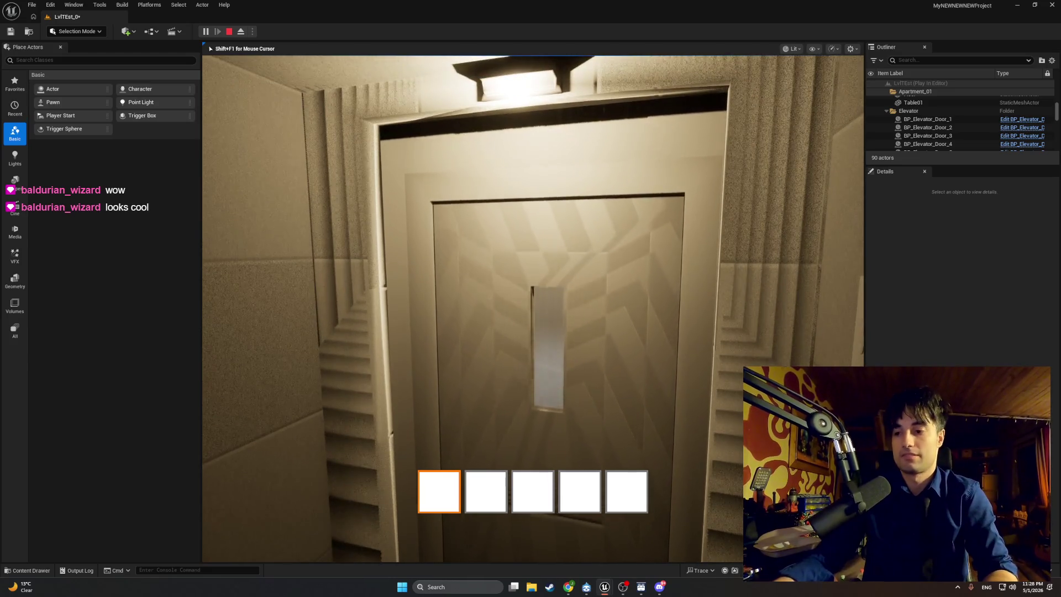
{"action": "key", "text": "e"}
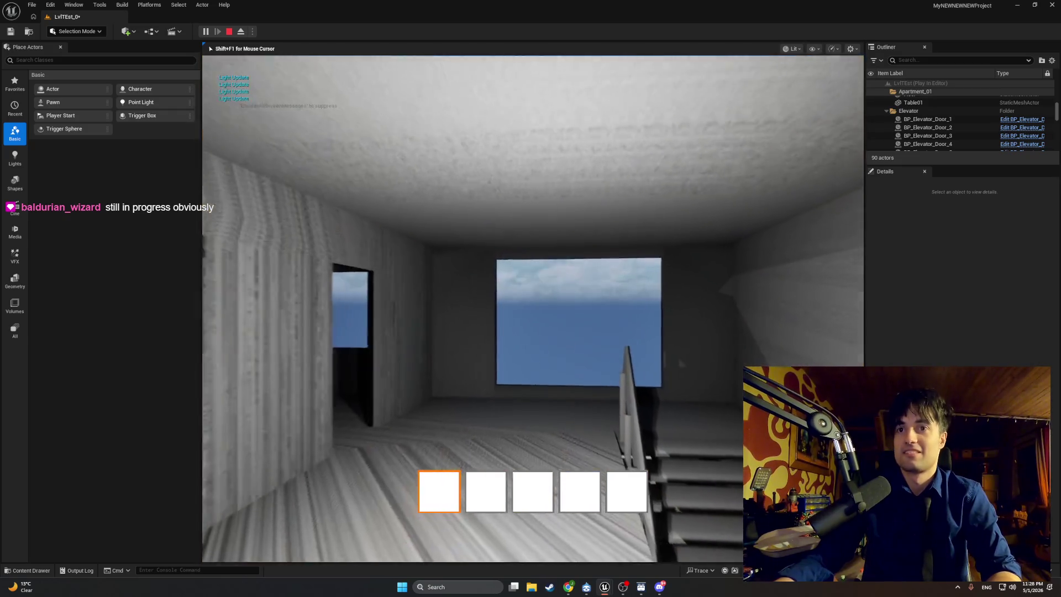
Walk back to the elevator door, use it again, end play and select the Apt_Apt1 mesh.
{"action": "key", "text": "w"}
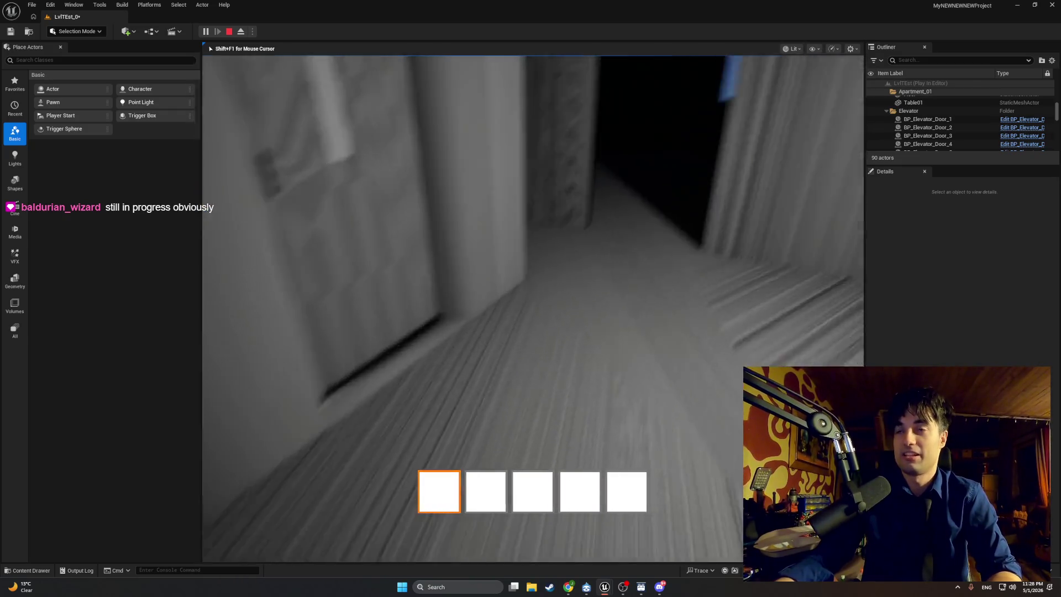
{"action": "key", "text": "w"}
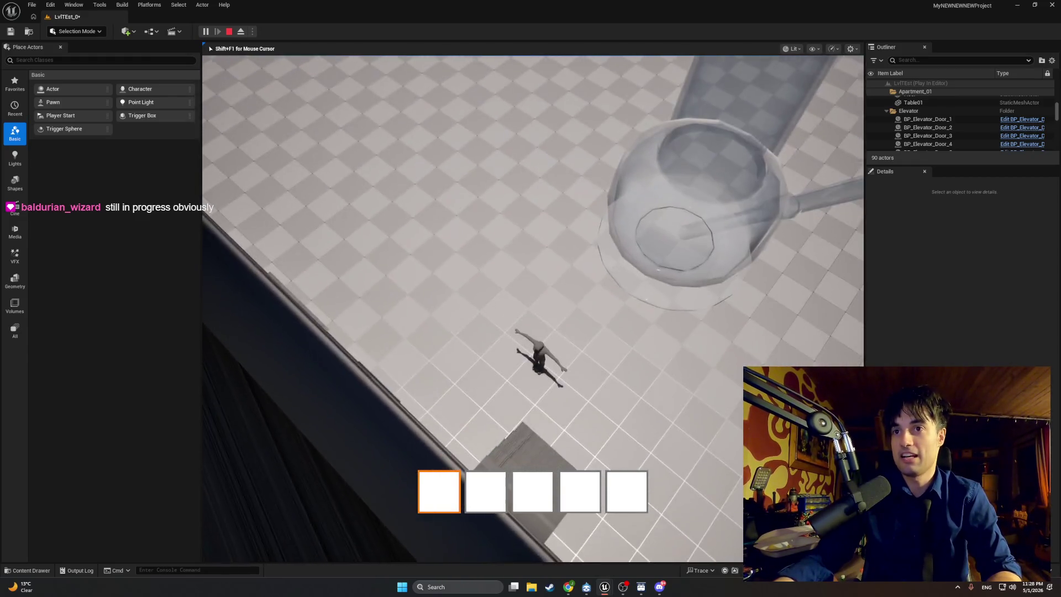
{"action": "key", "text": "w"}
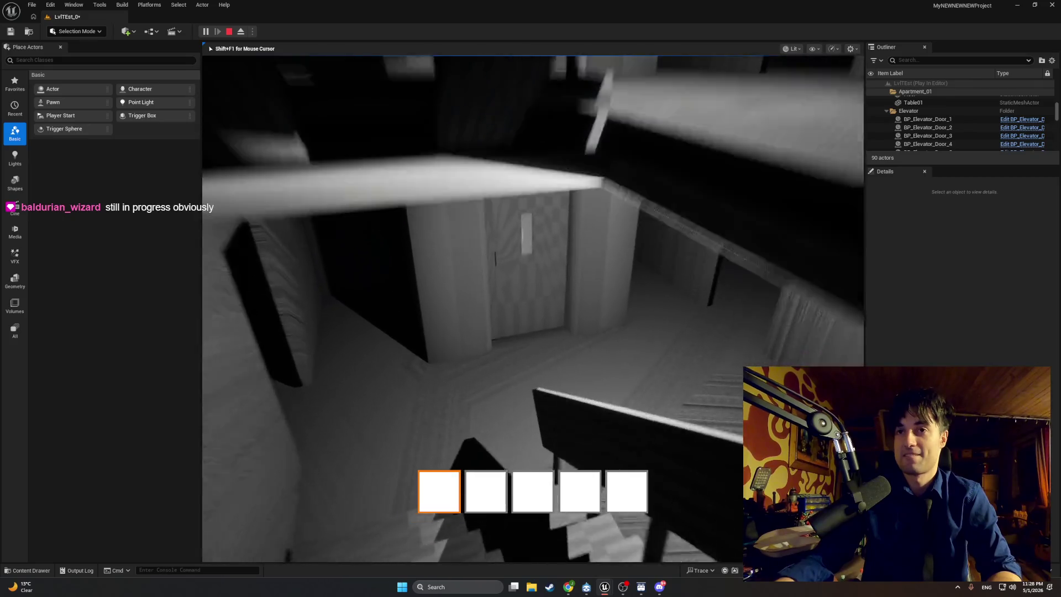
{"action": "key", "text": "w"}
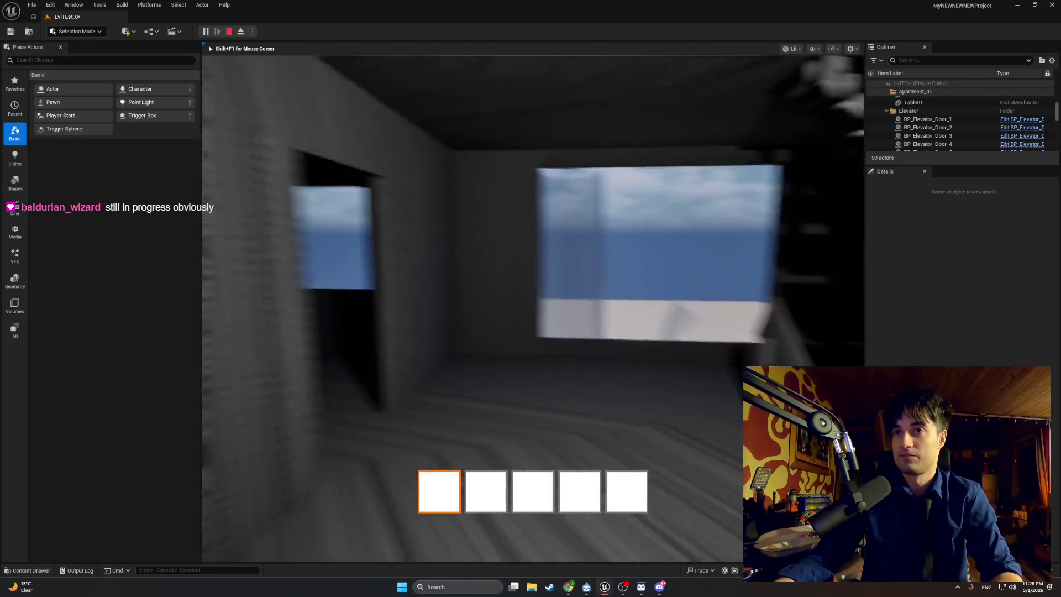
{"action": "key", "text": "e"}
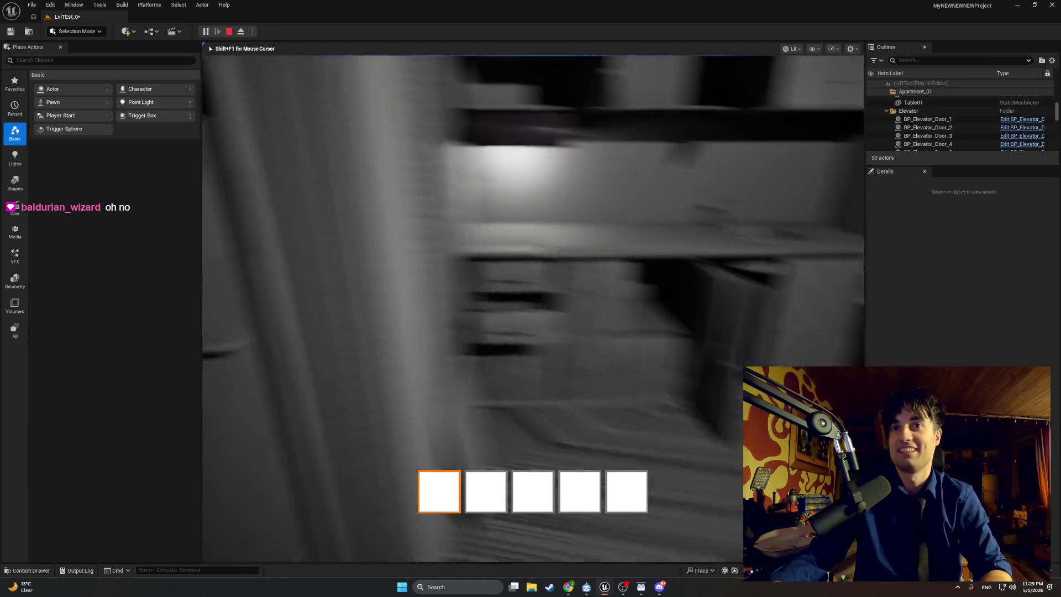
{"action": "key", "text": "Escape"}
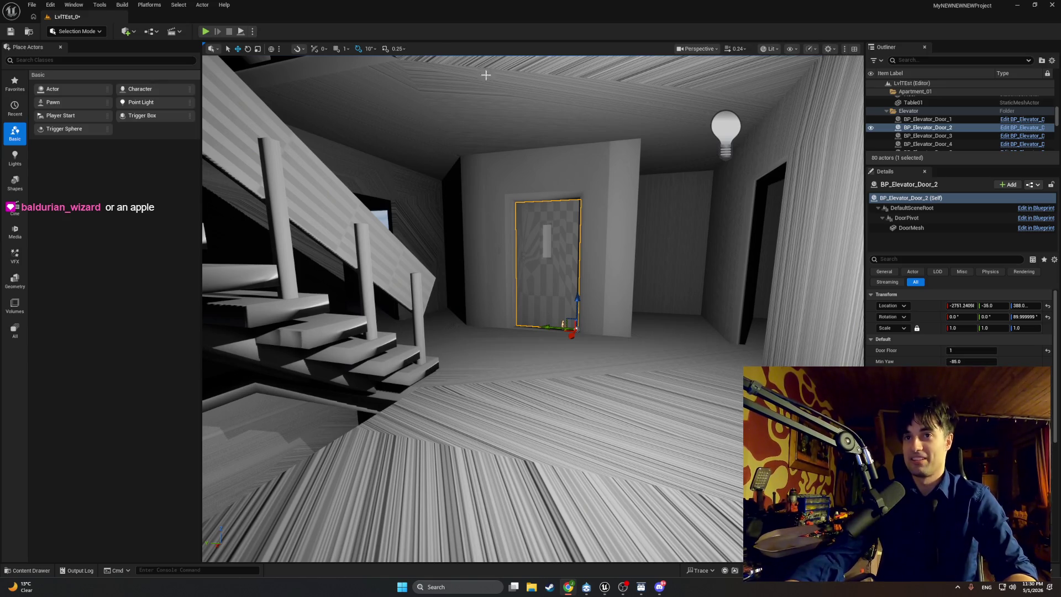
{"action": "left_click", "coordinate": [440, 184]}
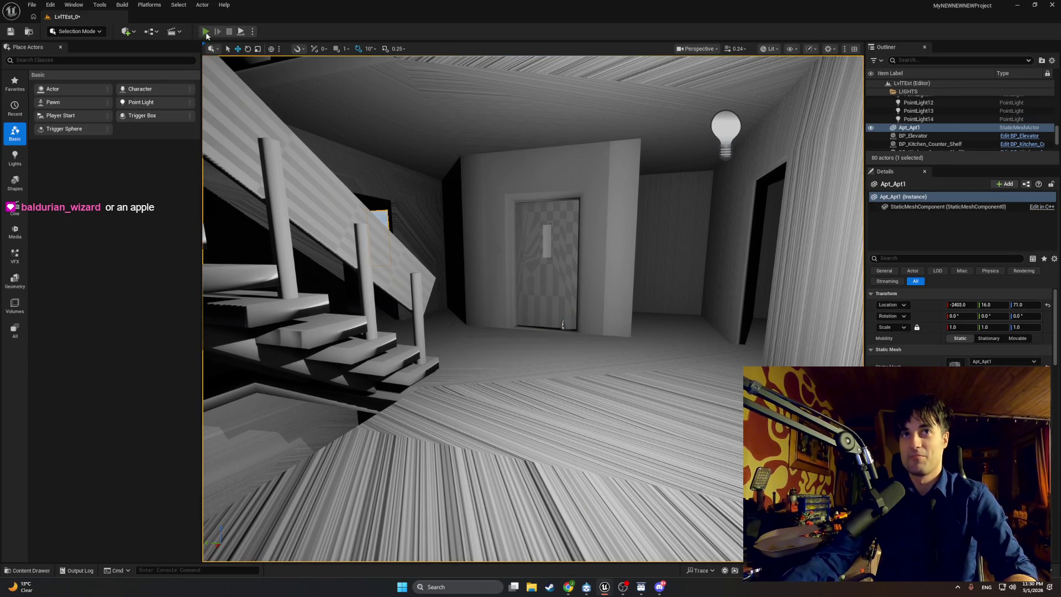
{"action": "left_click", "coordinate": [206, 34]}
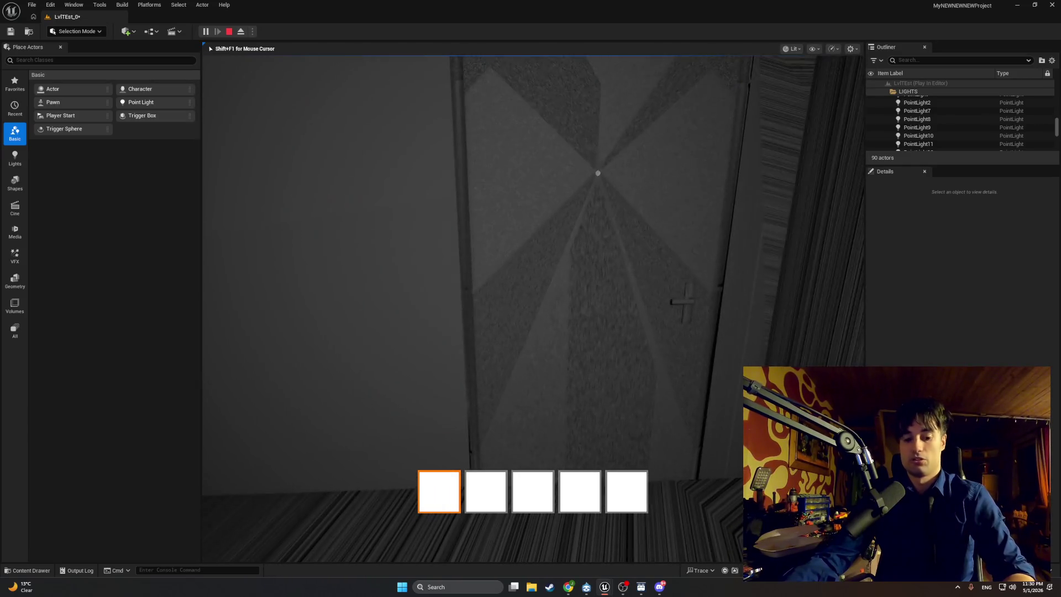
{"action": "key", "text": "Escape"}
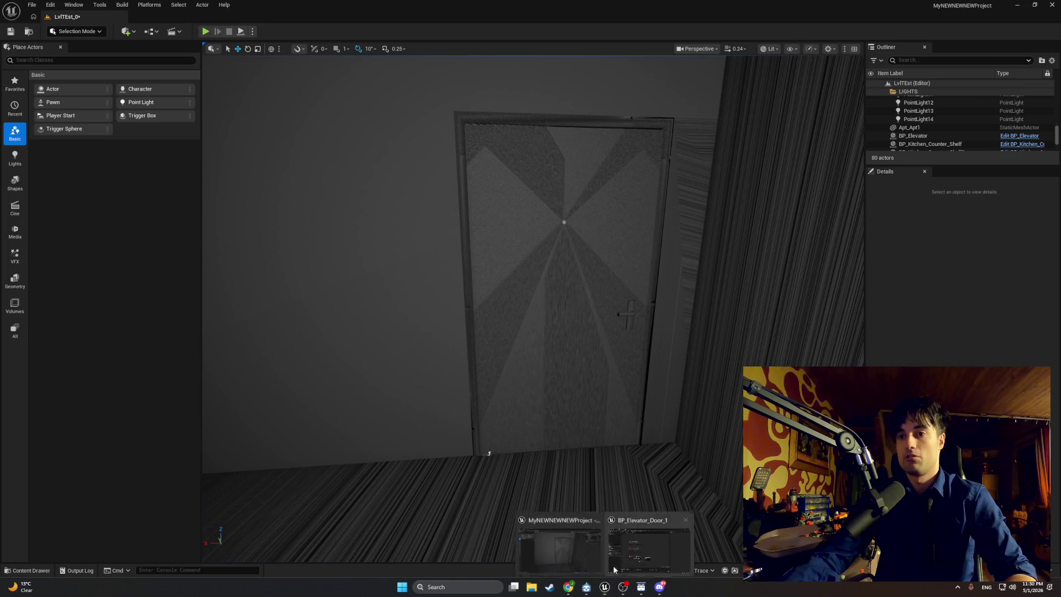
{"action": "left_click", "coordinate": [614, 569]}
{"action": "left_click", "coordinate": [66, 17]}
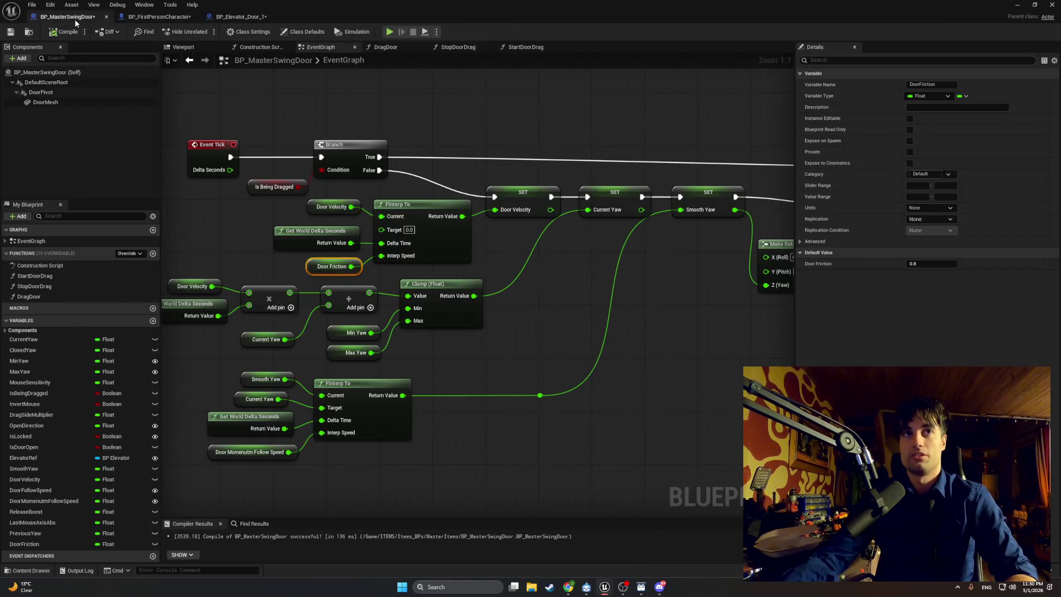
{"action": "mouse_move", "coordinate": [354, 260]}
{"action": "left_mouse_down"}
{"action": "mouse_move", "coordinate": [418, 288]}
{"action": "mouse_move", "coordinate": [314, 305]}
{"action": "left_mouse_up"}
{"action": "scroll", "coordinate": [418, 288], "scroll_direction": "down", "scroll_amount": 2}
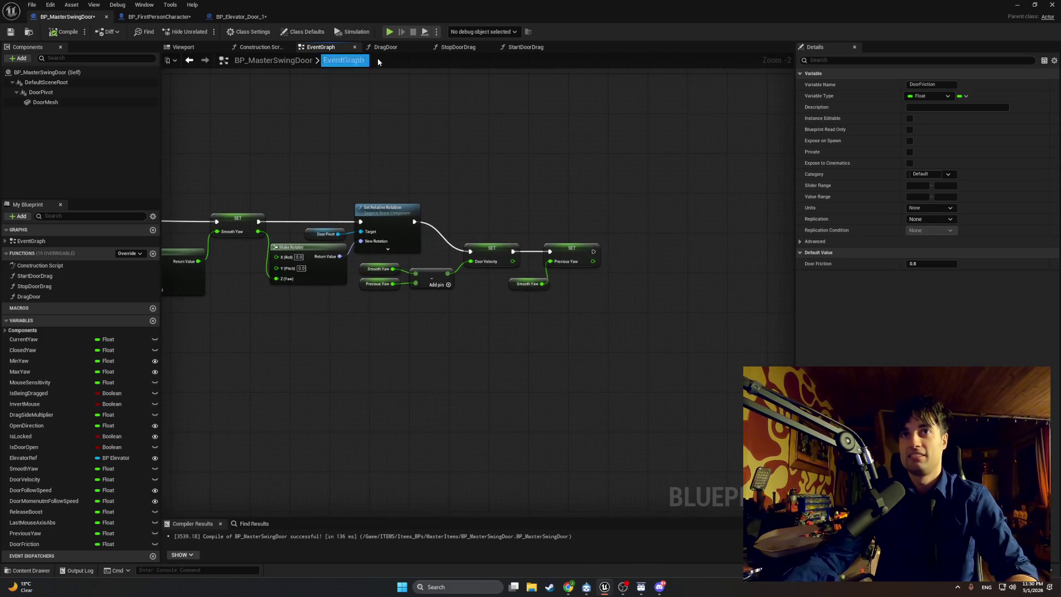
{"action": "left_click", "coordinate": [385, 47]}
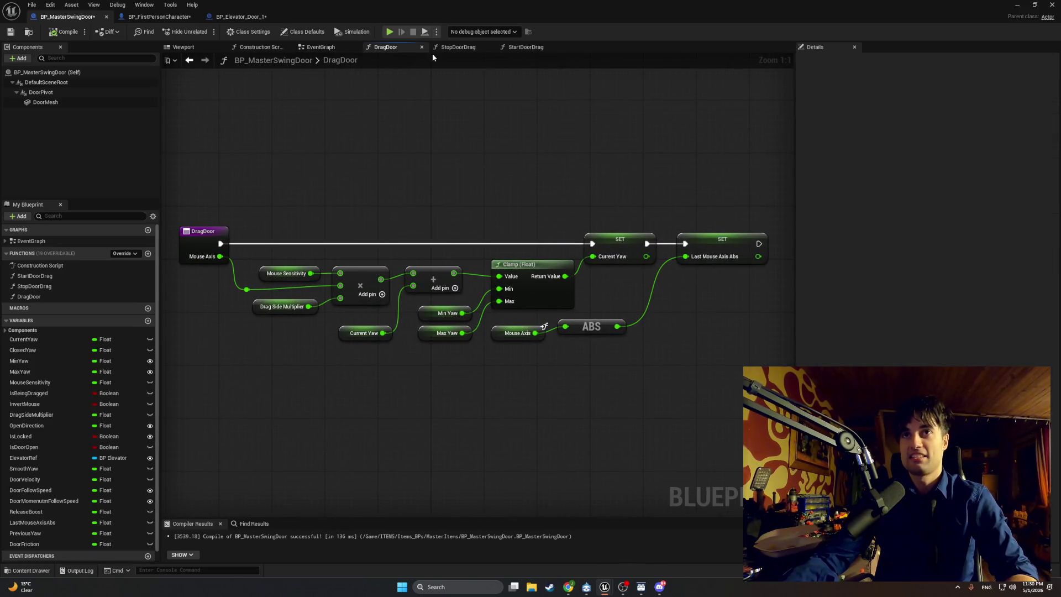
{"action": "left_click", "coordinate": [456, 47]}
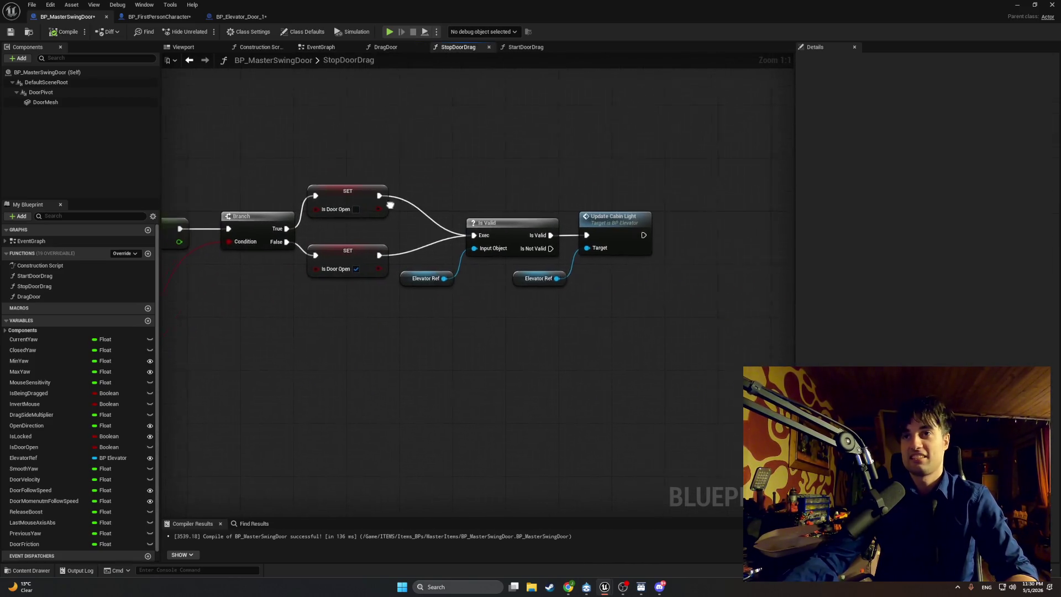
{"action": "left_click", "coordinate": [534, 46]}
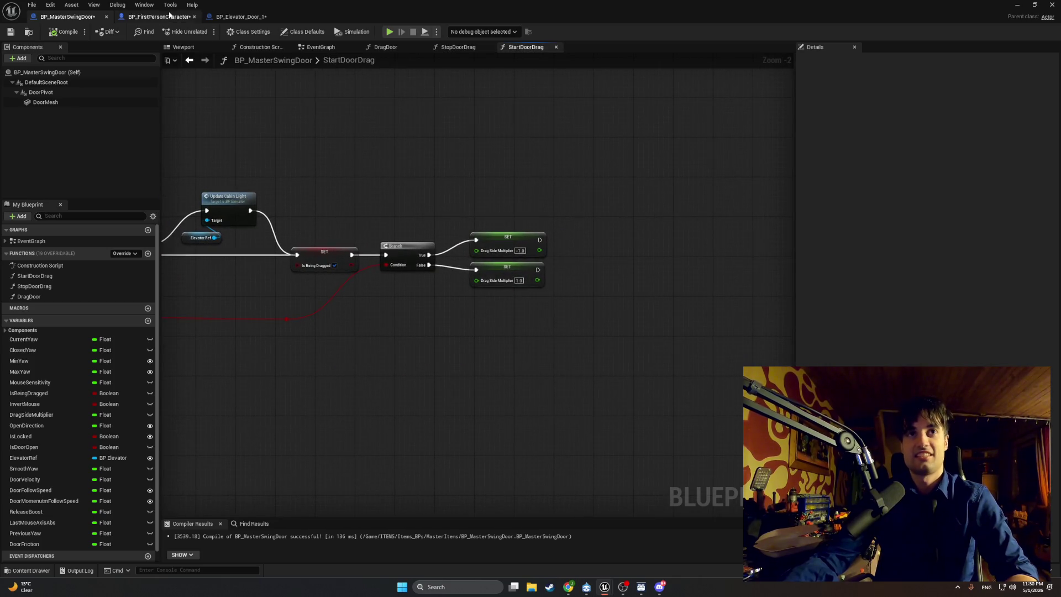
{"action": "left_click", "coordinate": [171, 15]}
{"action": "scroll", "coordinate": [349, 258], "scroll_direction": "down", "scroll_amount": 5}
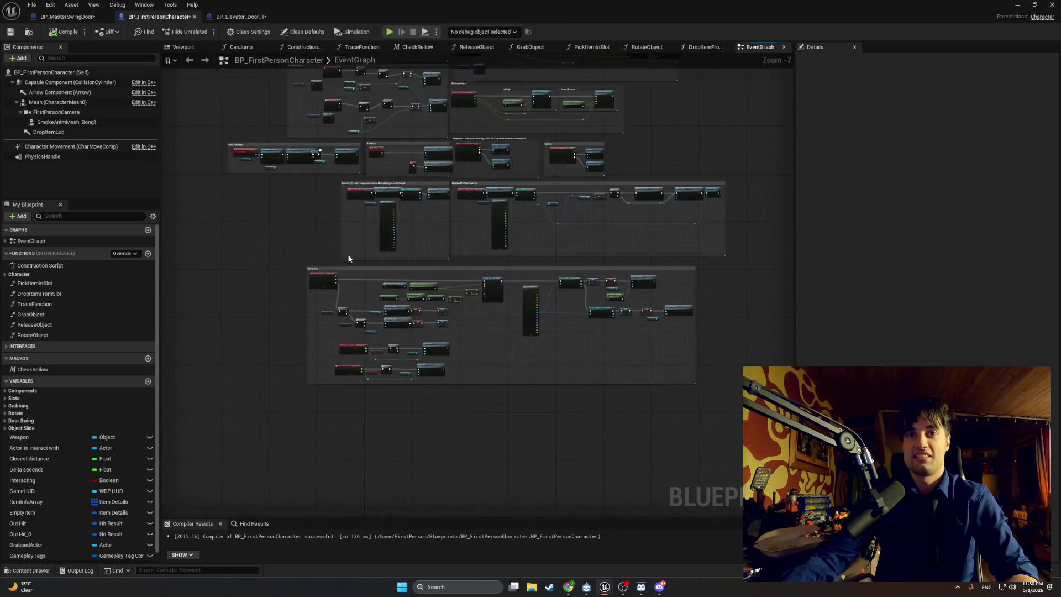
{"action": "scroll", "coordinate": [349, 258], "scroll_direction": "up", "scroll_amount": 5}
{"action": "mouse_move", "coordinate": [426, 173]}
{"action": "left_mouse_down"}
{"action": "mouse_move", "coordinate": [165, 210]}
{"action": "mouse_move", "coordinate": [171, 201]}
{"action": "mouse_move", "coordinate": [400, 263]}
{"action": "mouse_move", "coordinate": [469, 431]}
{"action": "mouse_move", "coordinate": [421, 352]}
{"action": "mouse_move", "coordinate": [437, 514]}
{"action": "left_mouse_up"}
{"action": "scroll", "coordinate": [384, 336], "scroll_direction": "up", "scroll_amount": 3}
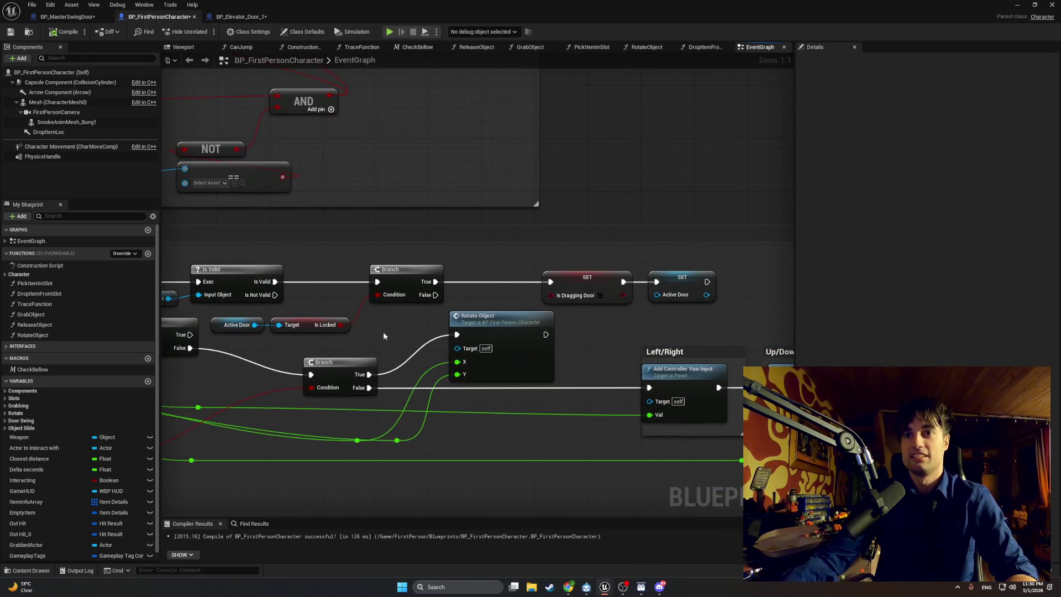
{"action": "left_click", "coordinate": [1017, 5]}
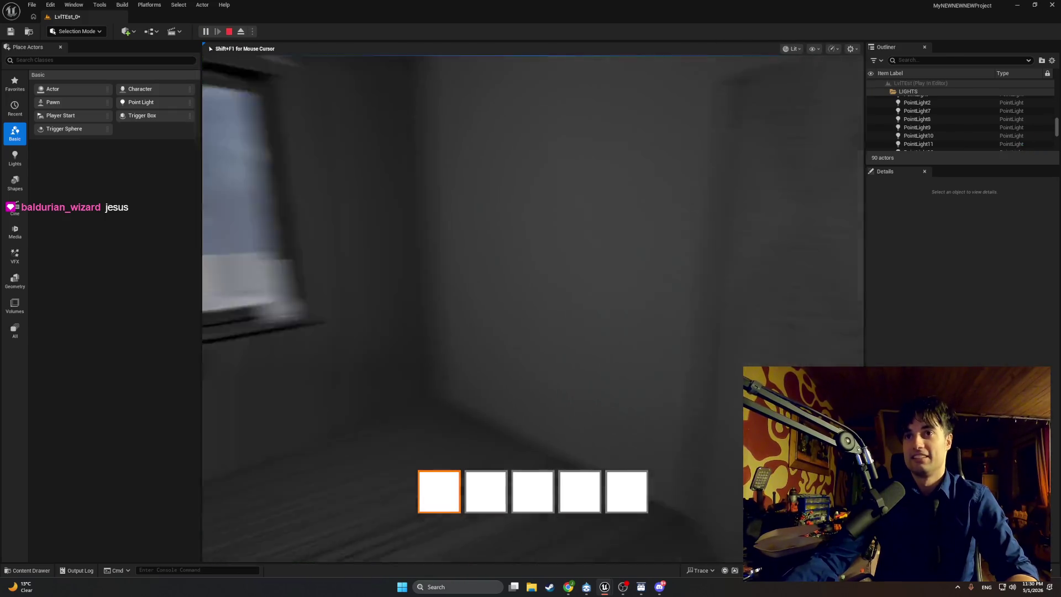
Walk past the stair doorway and down the hallway, then swing open the room door.
{"action": "key", "text": "e"}
{"action": "key", "text": "w"}
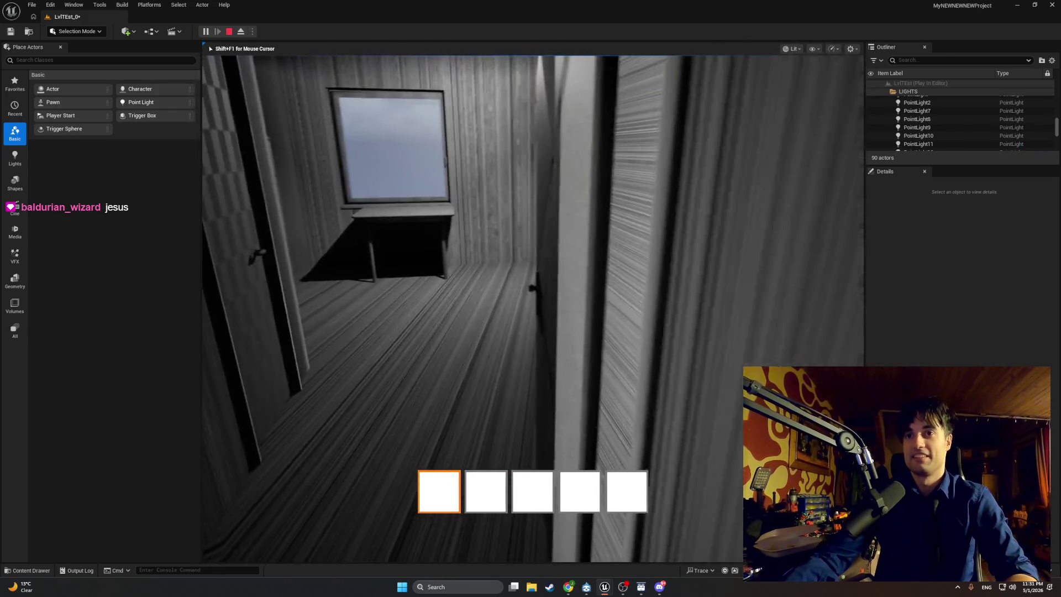
{"action": "key", "text": "w"}
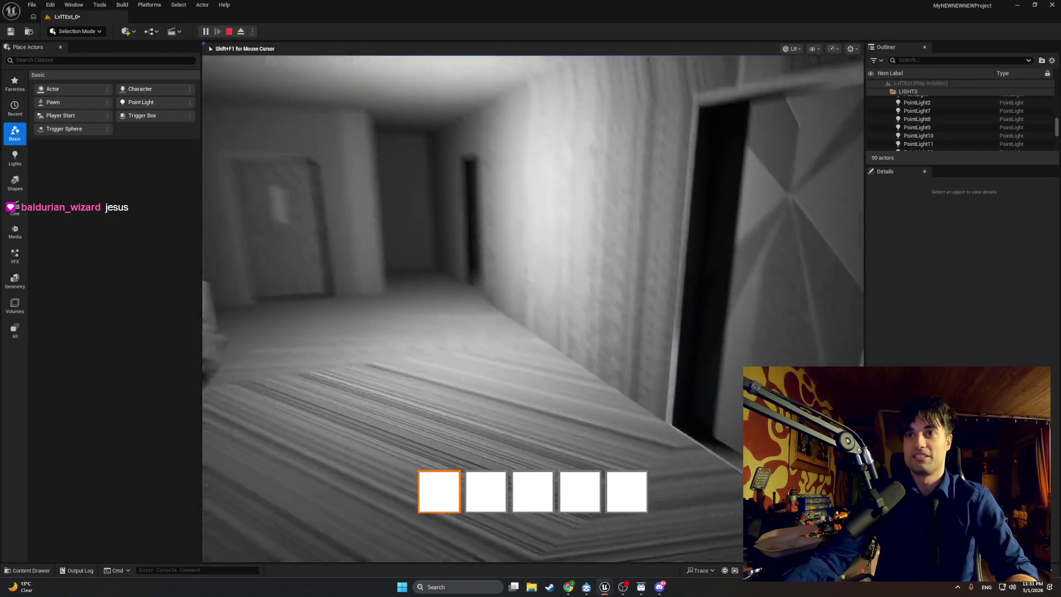
{"action": "key", "text": "w"}
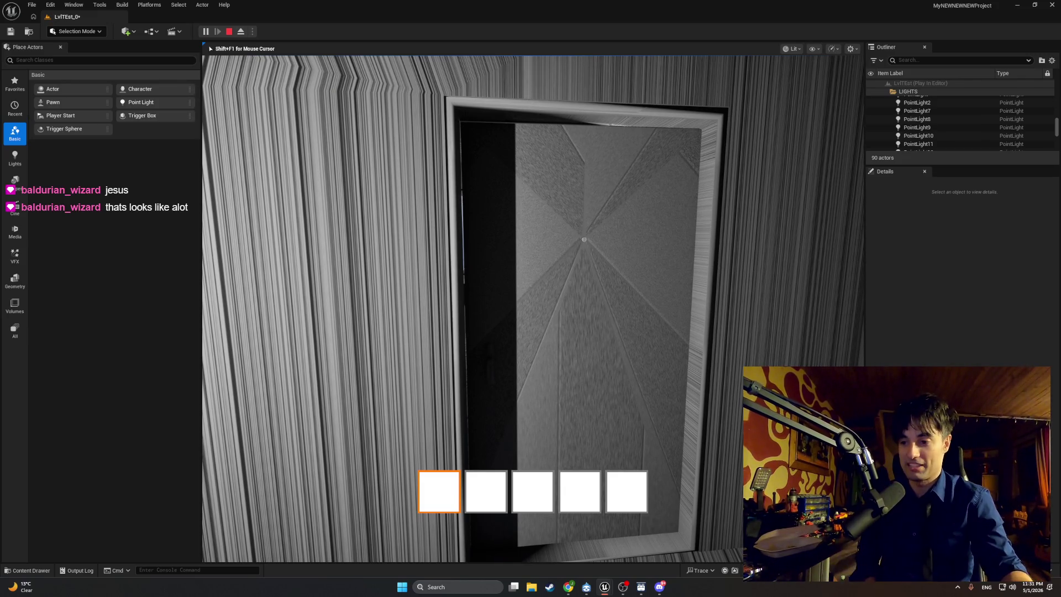
{"action": "key", "text": "w"}
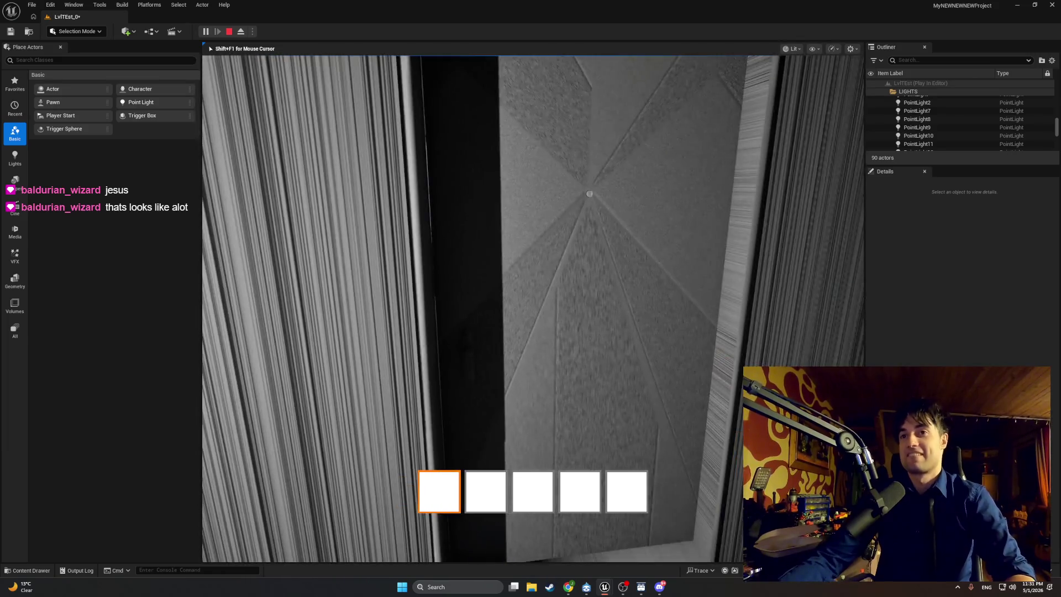
{"action": "mouse_move", "coordinate": [533, 308]}
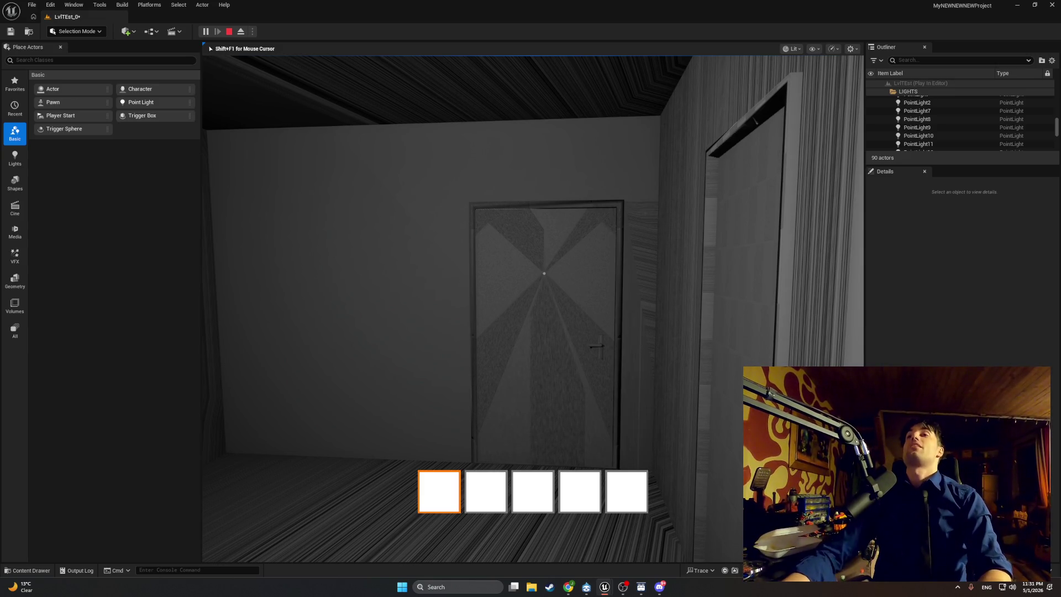
Walk up to the door, open it with E, approach the ceiling light, then stop playing.
{"action": "key", "text": "w"}
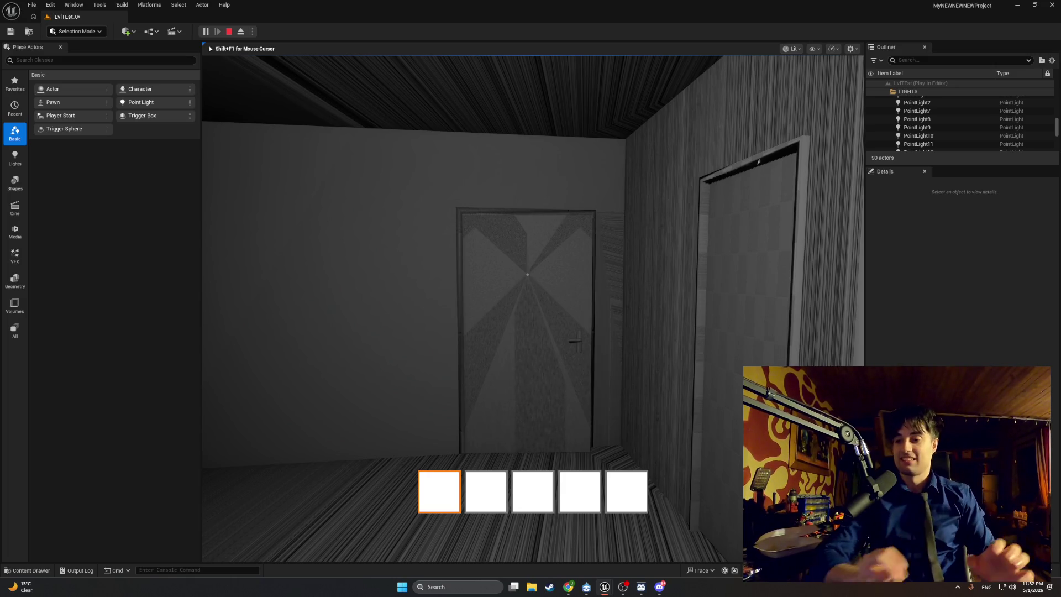
{"action": "key", "text": "w"}
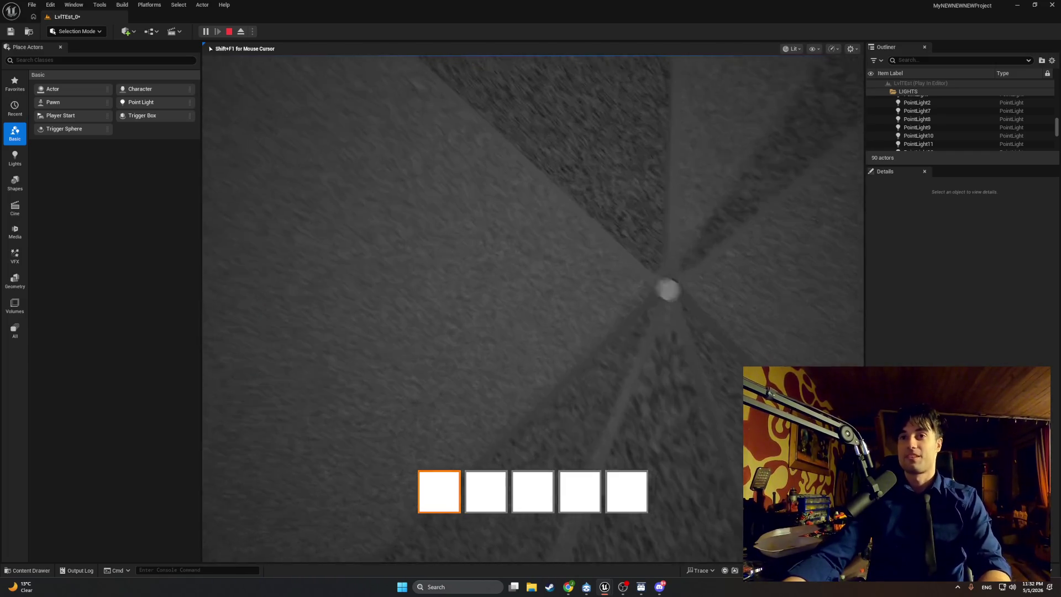
{"action": "key", "text": "e"}
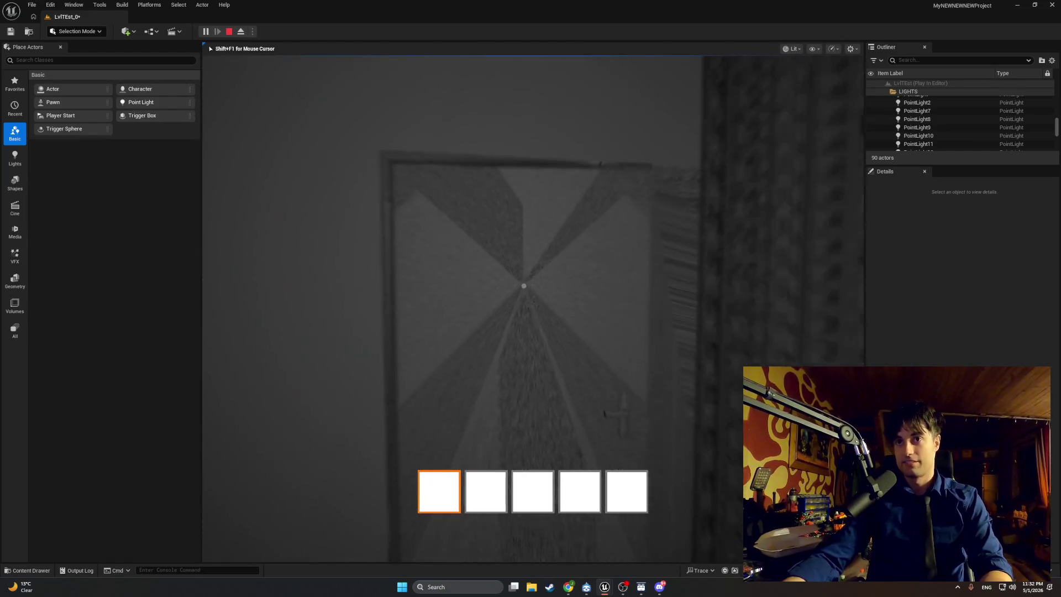
{"action": "mouse_move", "coordinate": [532, 309]}
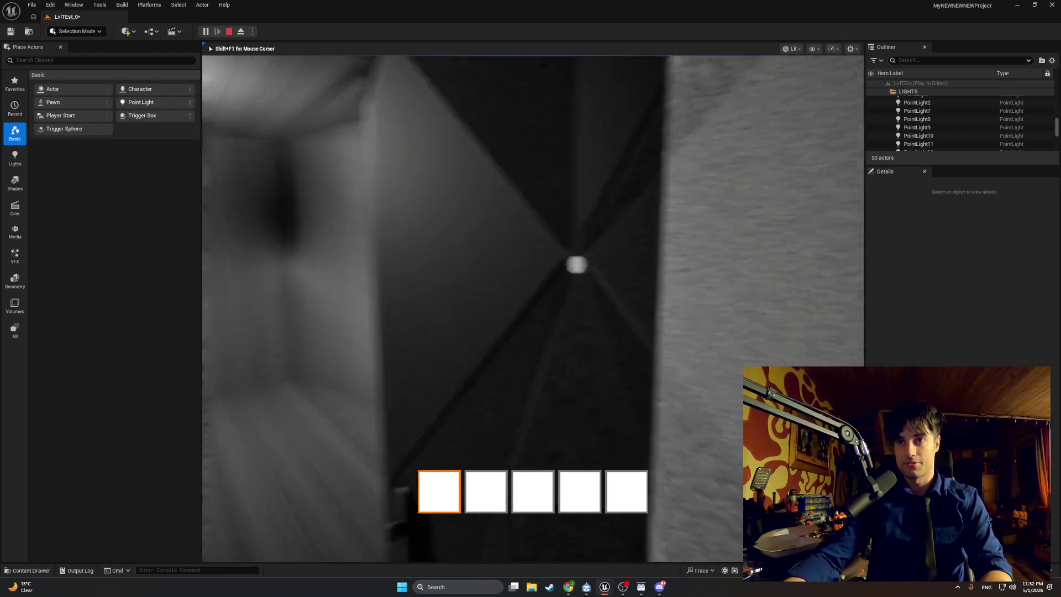
{"action": "key", "text": "w"}
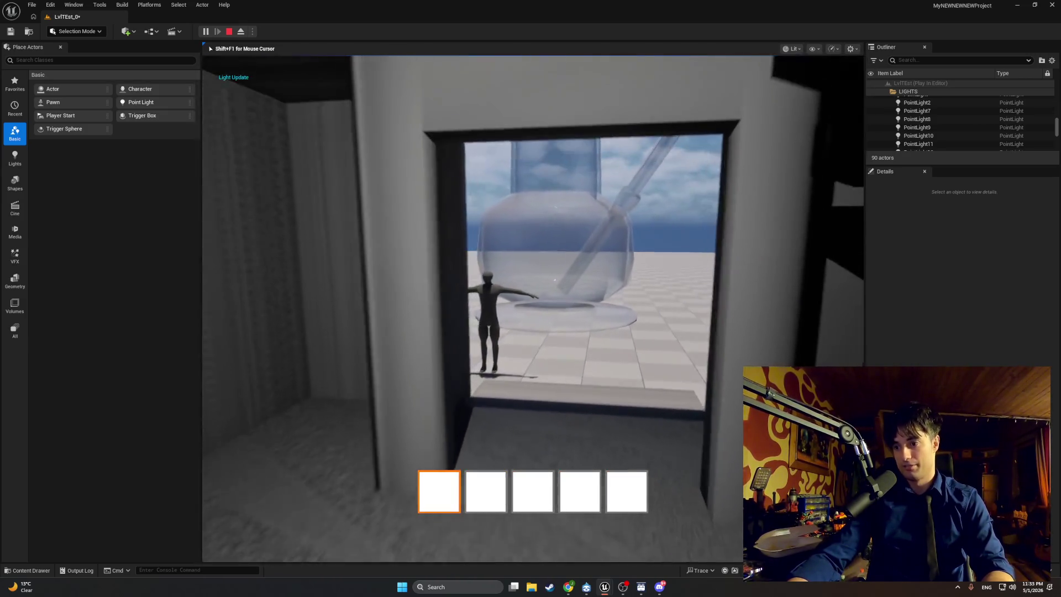
{"action": "key", "text": "Escape"}
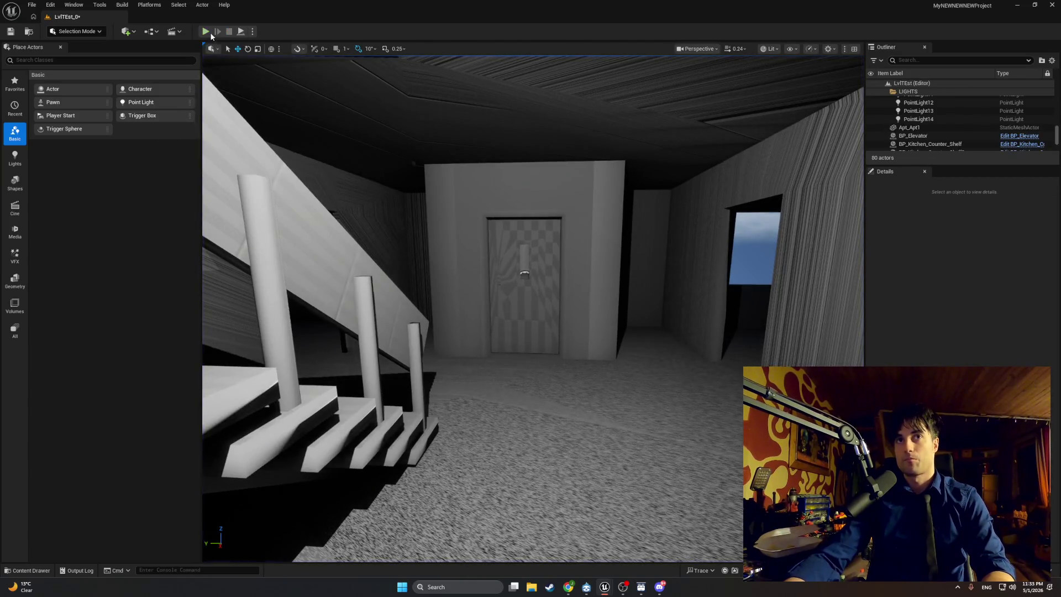
Run a brief play test, stop it, and switch to the BP_FirstPersonCharacter Blueprint window.
{"action": "left_click", "coordinate": [209, 33]}
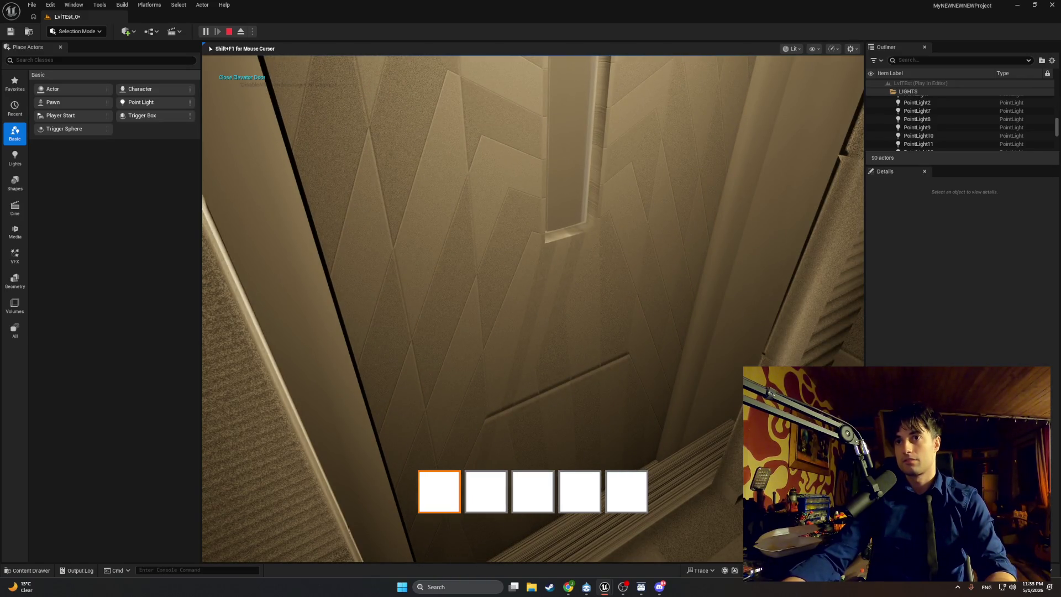
{"action": "key", "text": "Escape"}
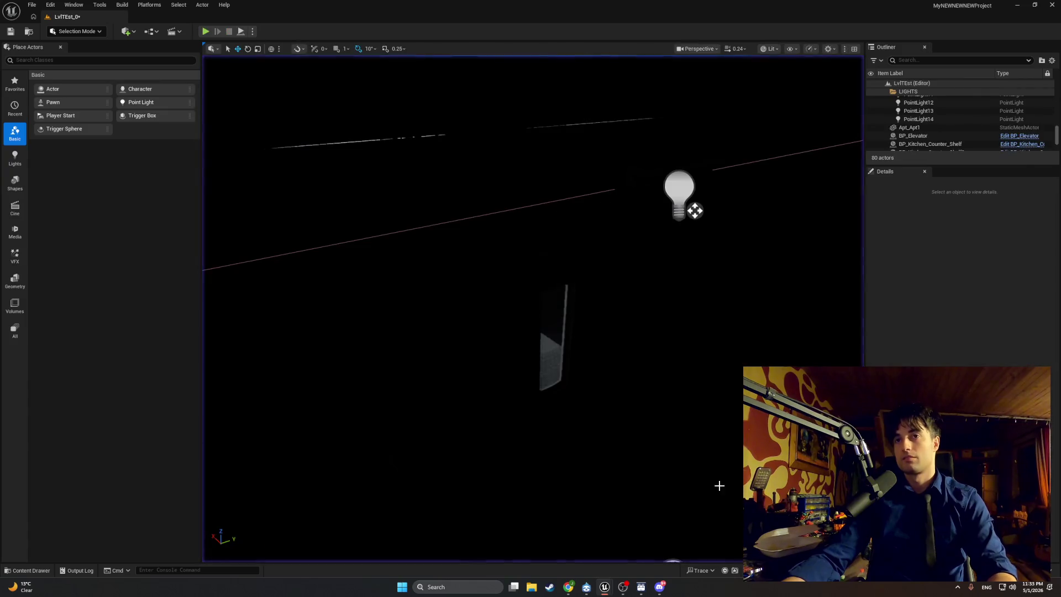
{"action": "left_click_drag", "start_coordinate": [391, 327], "coordinate": [364, 354]}
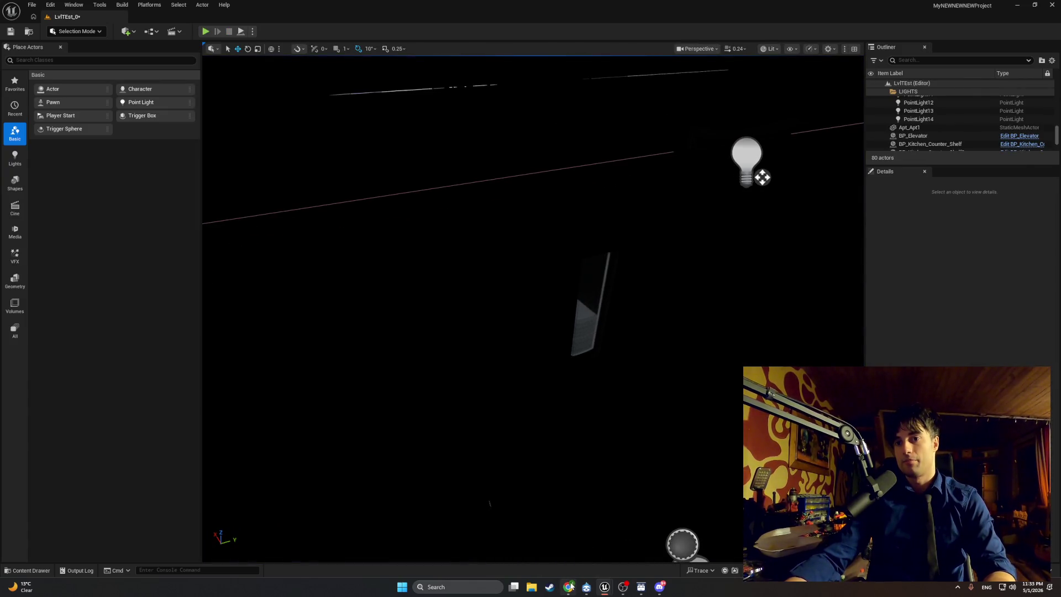
{"action": "mouse_move", "coordinate": [605, 587]}
{"action": "left_click", "coordinate": [628, 553]}
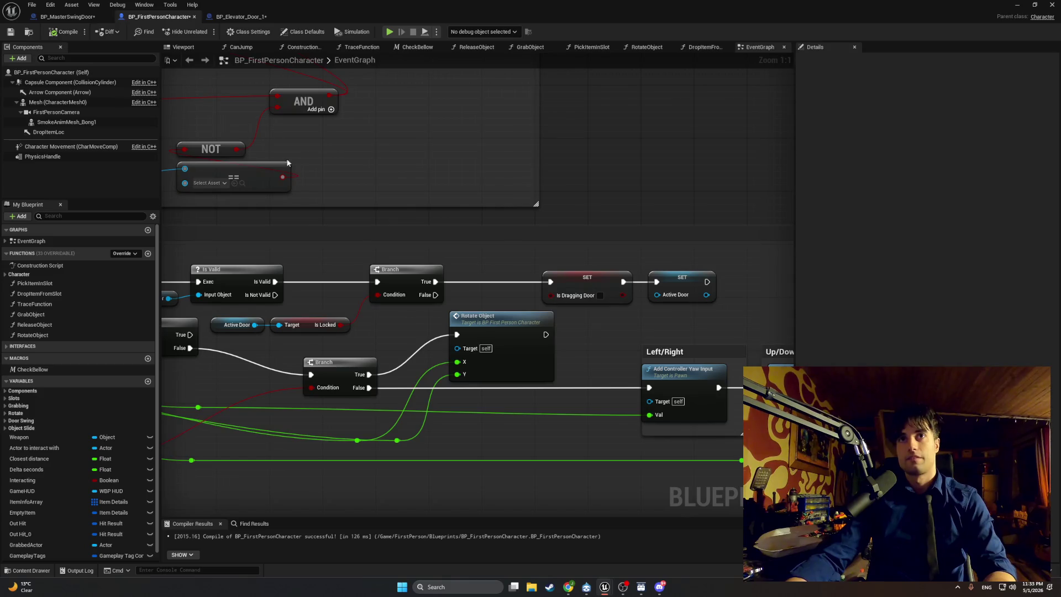
Scroll the character event graph, then switch to the BP_MasterSwingDoor Blueprint.
{"action": "scroll", "coordinate": [357, 219], "scroll_direction": "down", "scroll_amount": 2}
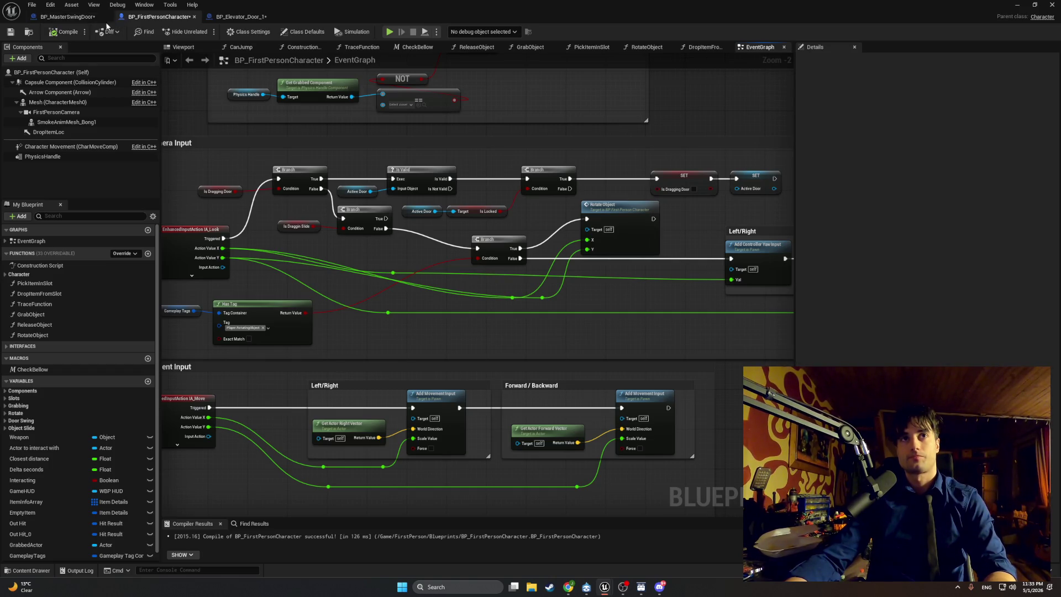
{"action": "left_click", "coordinate": [69, 16]}
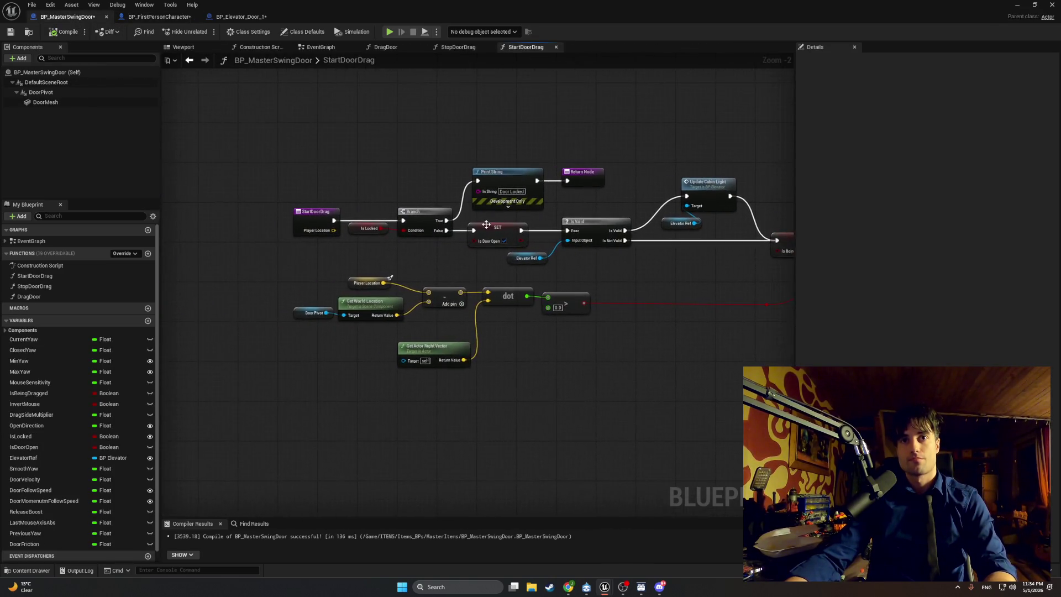
Review the swing door's EventGraph, from Event Tick and FInterp To through Set Relative Rotation.
{"action": "scroll", "coordinate": [486, 225], "scroll_direction": "up", "scroll_amount": 2}
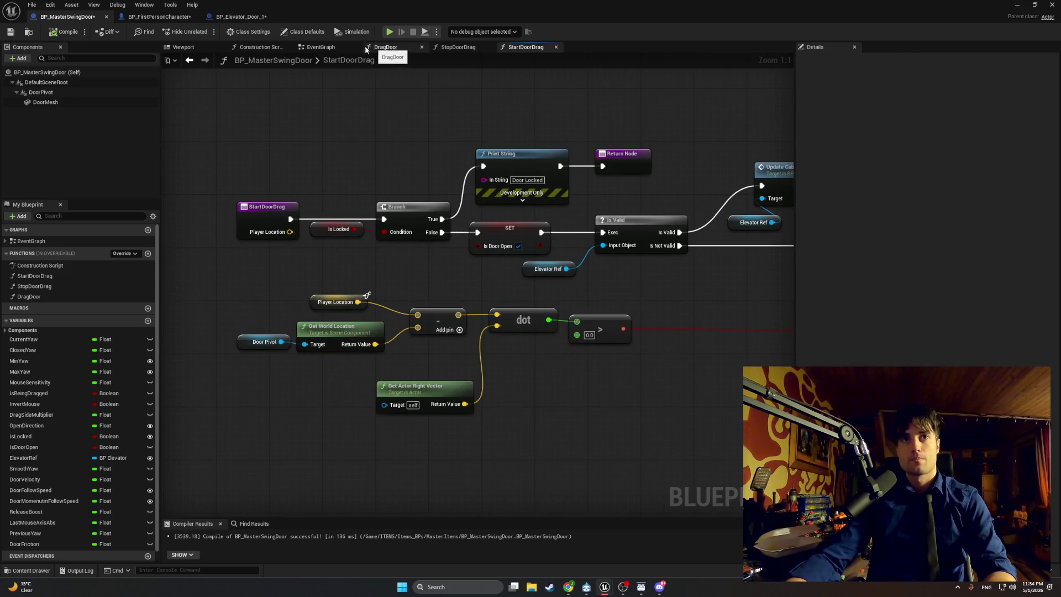
{"action": "left_click", "coordinate": [309, 48]}
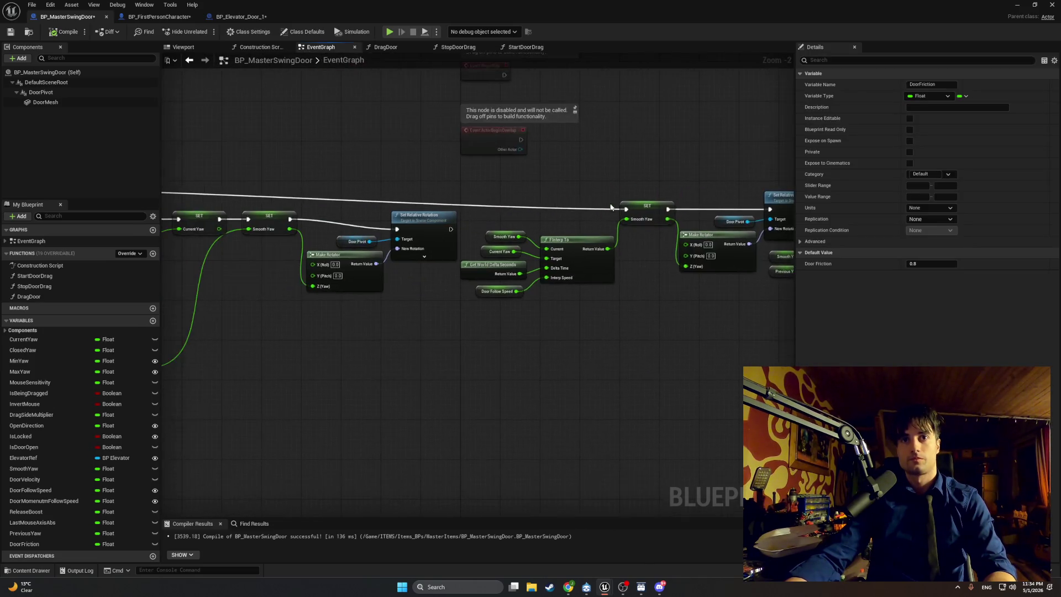
{"action": "scroll", "coordinate": [635, 237], "scroll_direction": "up", "scroll_amount": 2}
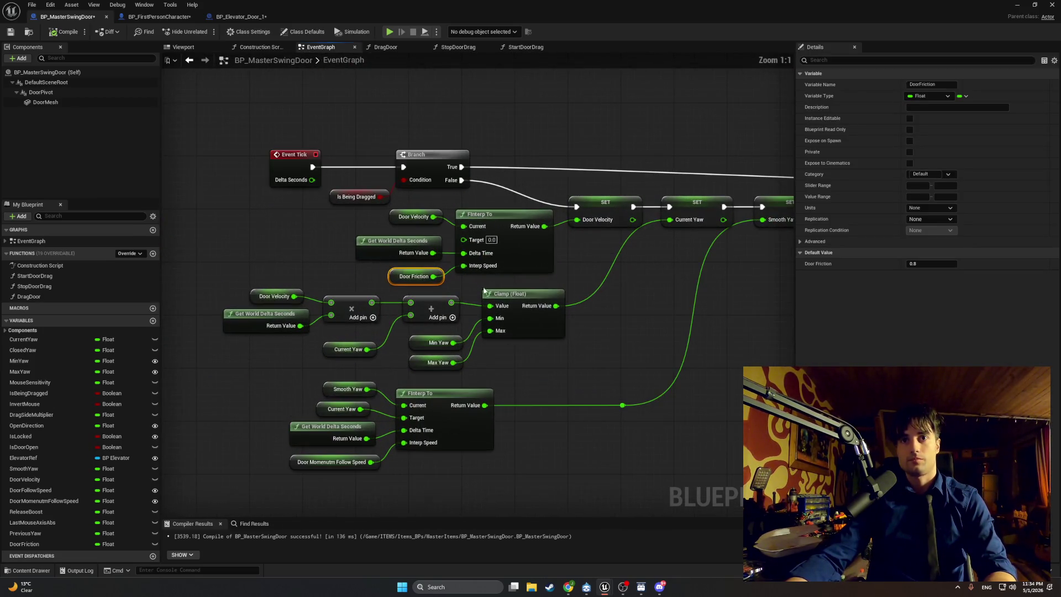
{"action": "left_click", "coordinate": [589, 321]}
{"action": "left_click_drag", "start_coordinate": [579, 329], "coordinate": [542, 331]}
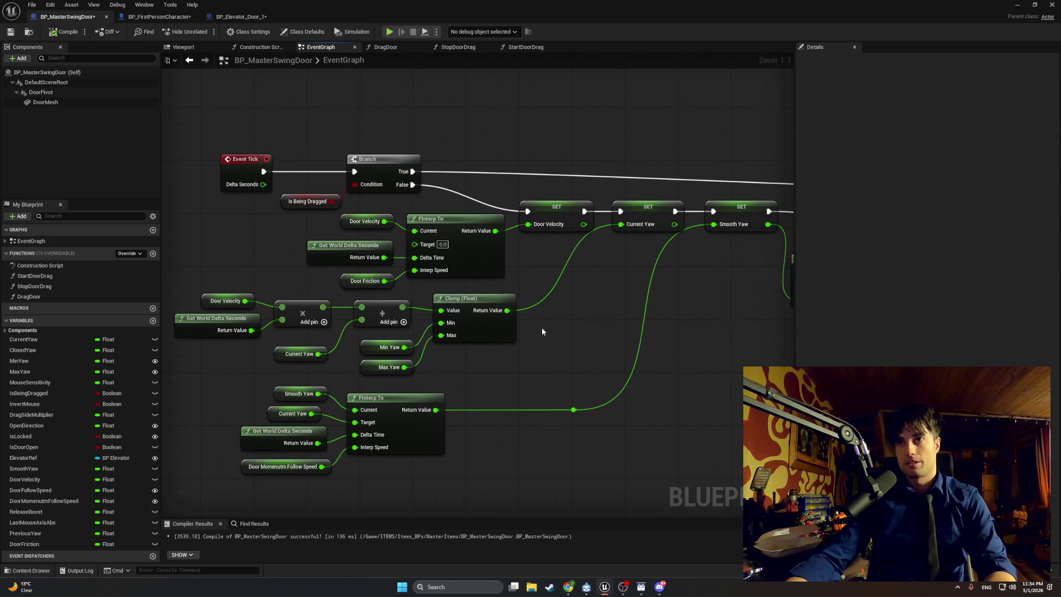
{"action": "mouse_move", "coordinate": [594, 303]}
{"action": "left_mouse_down"}
{"action": "mouse_move", "coordinate": [338, 283]}
{"action": "mouse_move", "coordinate": [386, 233]}
{"action": "left_mouse_up"}
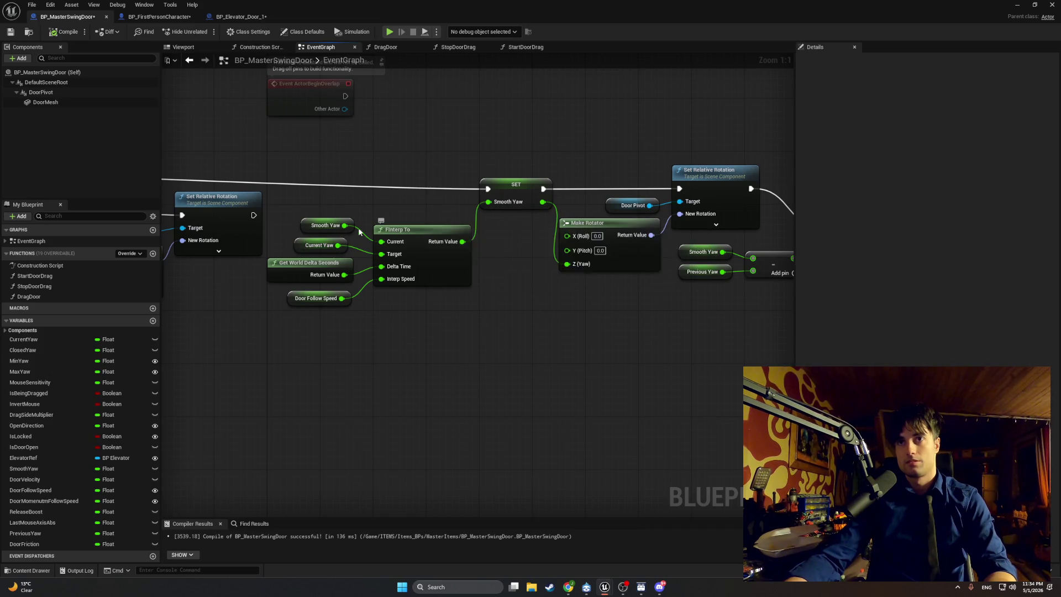
{"action": "left_click_drag", "start_coordinate": [309, 222], "coordinate": [613, 205]}
{"action": "mouse_move", "coordinate": [309, 222]}
{"action": "left_mouse_down"}
{"action": "mouse_move", "coordinate": [576, 221]}
{"action": "mouse_move", "coordinate": [599, 234]}
{"action": "left_mouse_up"}
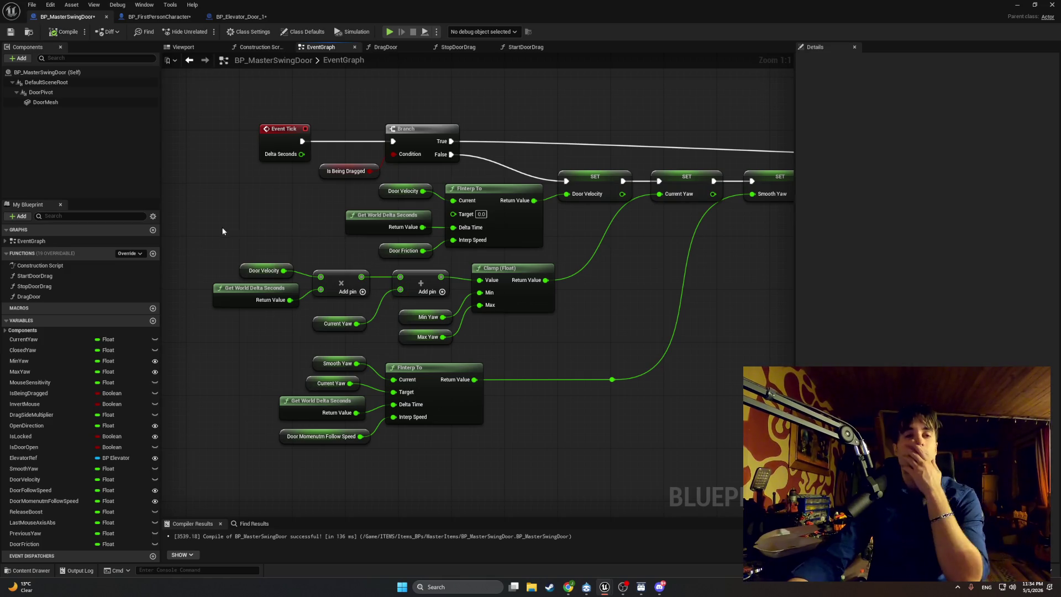
Inspect the DragDoor, StopDoorDrag and StartDoorDrag functions, then open the Content Drawer with Ctrl+Space.
{"action": "left_click", "coordinate": [403, 49]}
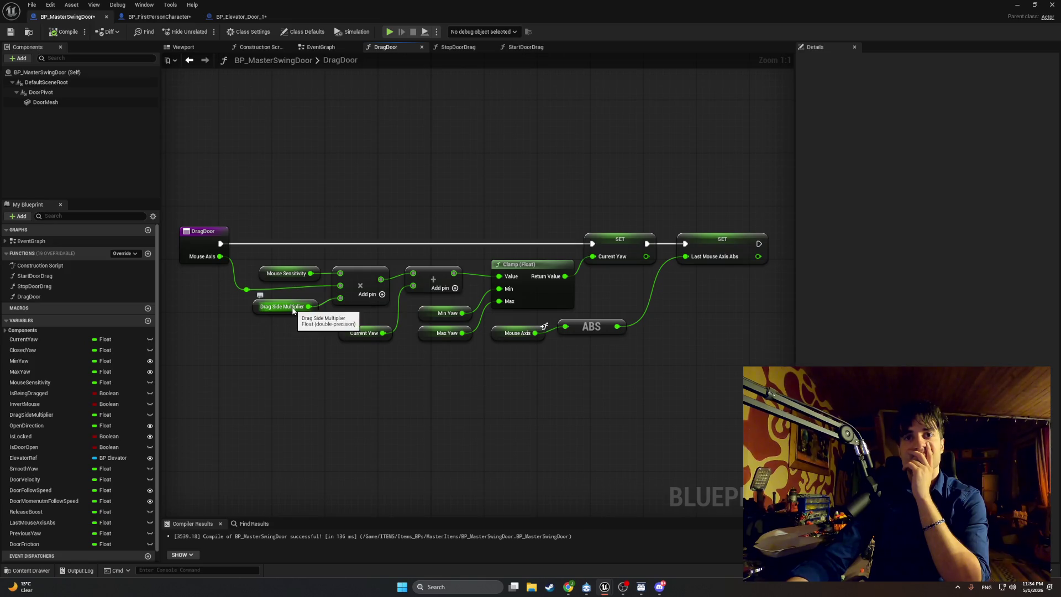
{"action": "left_click", "coordinate": [254, 306]}
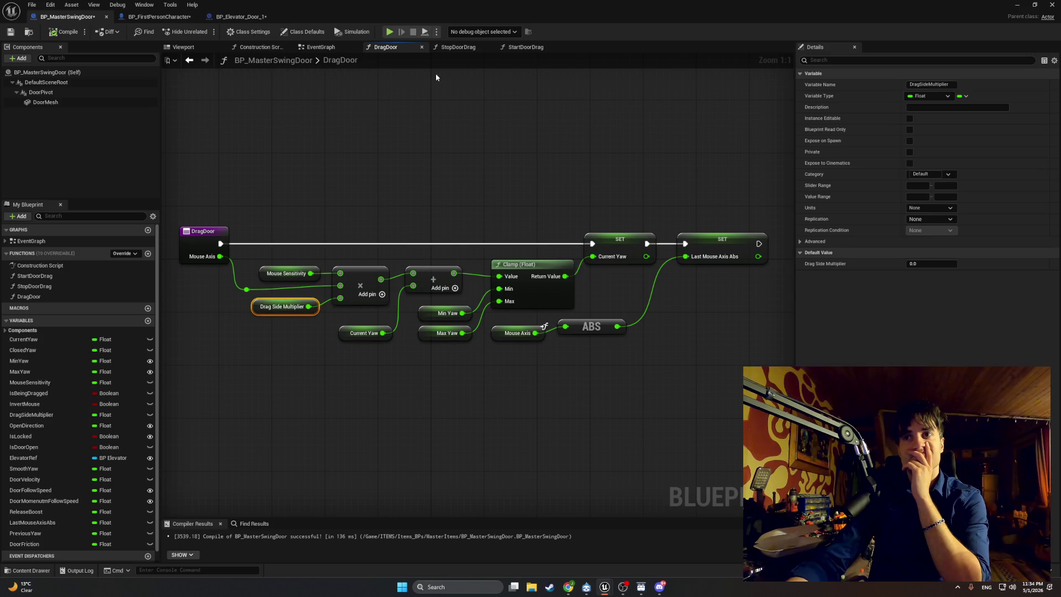
{"action": "left_click", "coordinate": [458, 47]}
{"action": "mouse_move", "coordinate": [438, 142]}
{"action": "left_mouse_down"}
{"action": "mouse_move", "coordinate": [433, 178]}
{"action": "mouse_move", "coordinate": [730, 167]}
{"action": "mouse_move", "coordinate": [724, 176]}
{"action": "mouse_move", "coordinate": [746, 188]}
{"action": "left_mouse_up"}
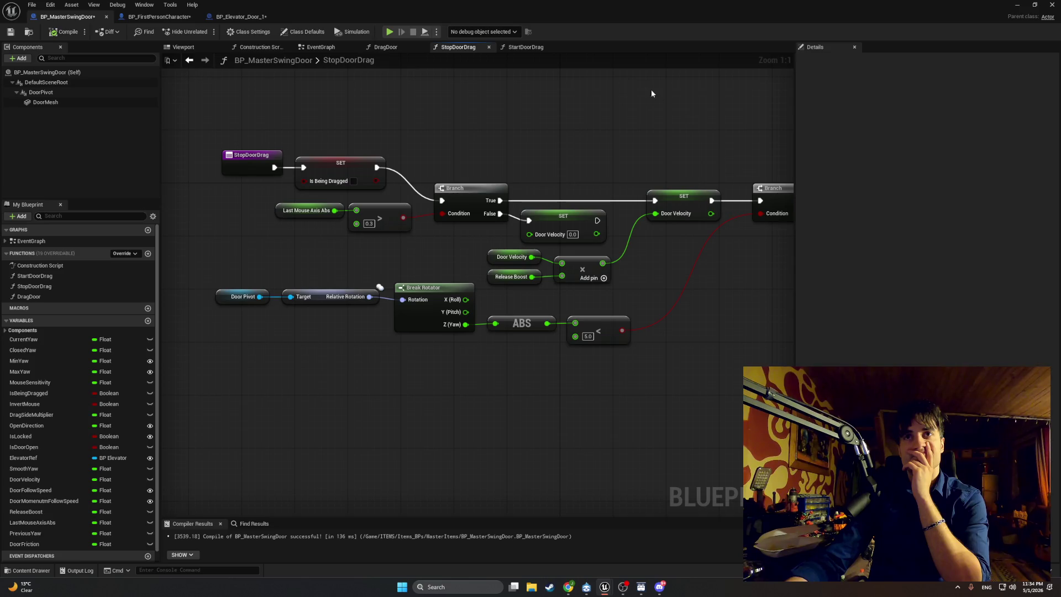
{"action": "left_click", "coordinate": [546, 50]}
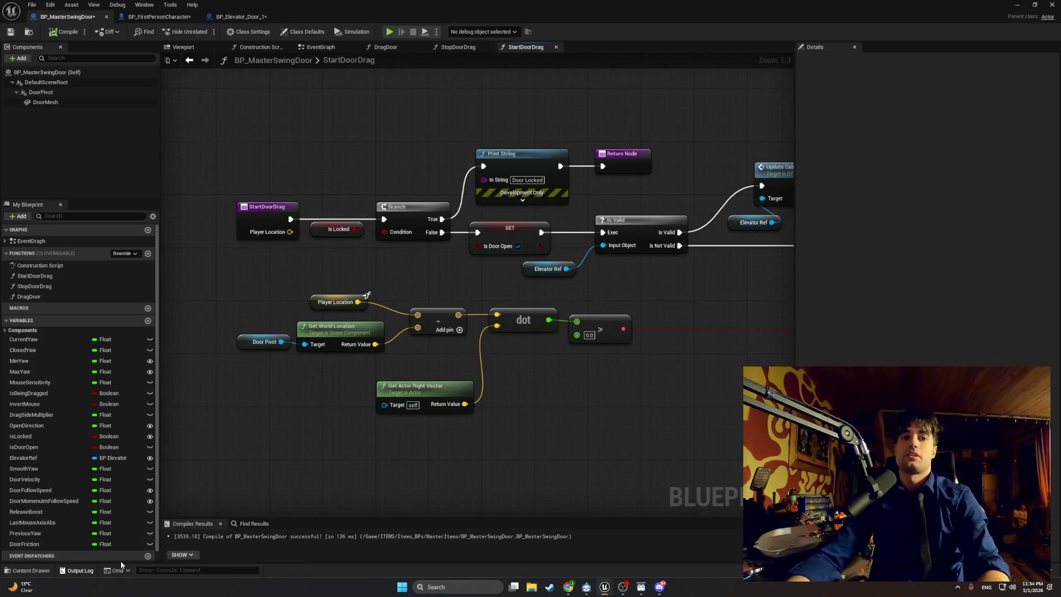
{"action": "key", "text": "ctrl+space"}
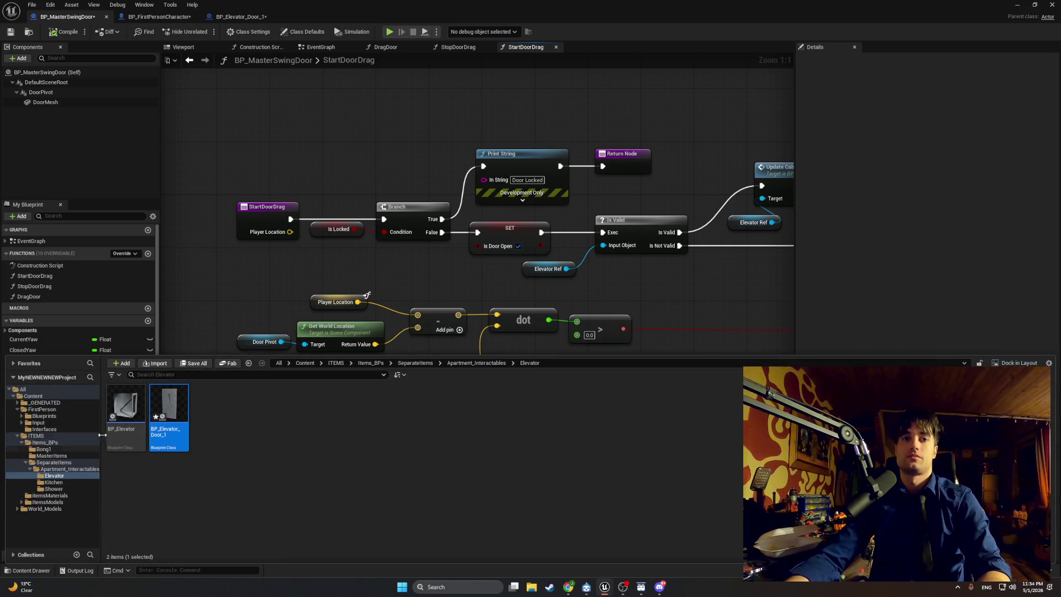
Open BP_Elevator and inspect its event graph and the Elevator Play Rate variable.
{"action": "left_click", "coordinate": [133, 413]}
{"action": "double_click", "coordinate": [132, 413]}
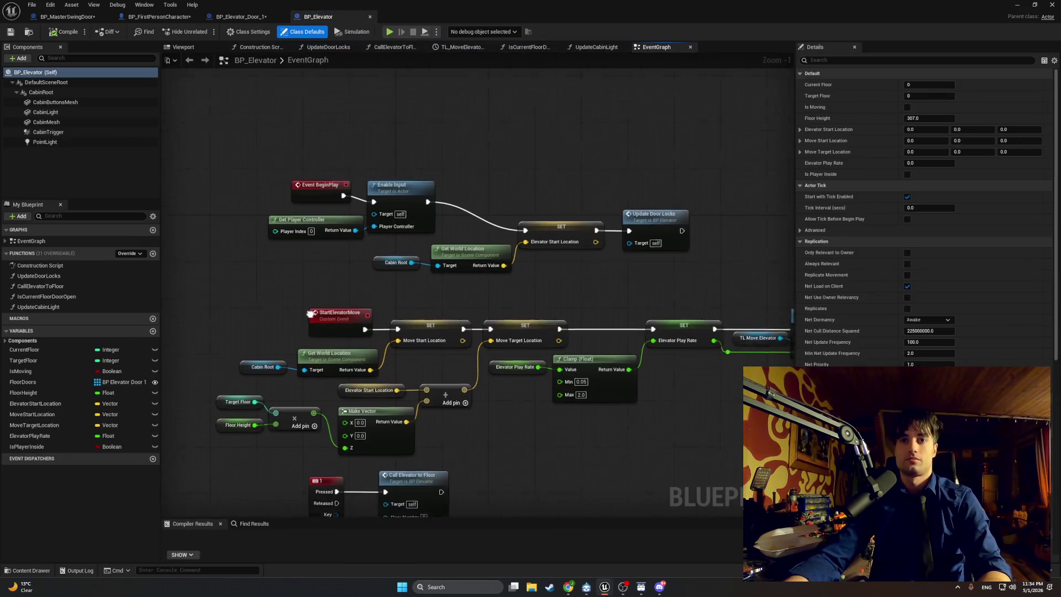
{"action": "mouse_move", "coordinate": [315, 316]}
{"action": "left_mouse_down"}
{"action": "mouse_move", "coordinate": [374, 255]}
{"action": "mouse_move", "coordinate": [295, 302]}
{"action": "left_mouse_up"}
{"action": "scroll", "coordinate": [336, 280], "scroll_direction": "up", "scroll_amount": 1}
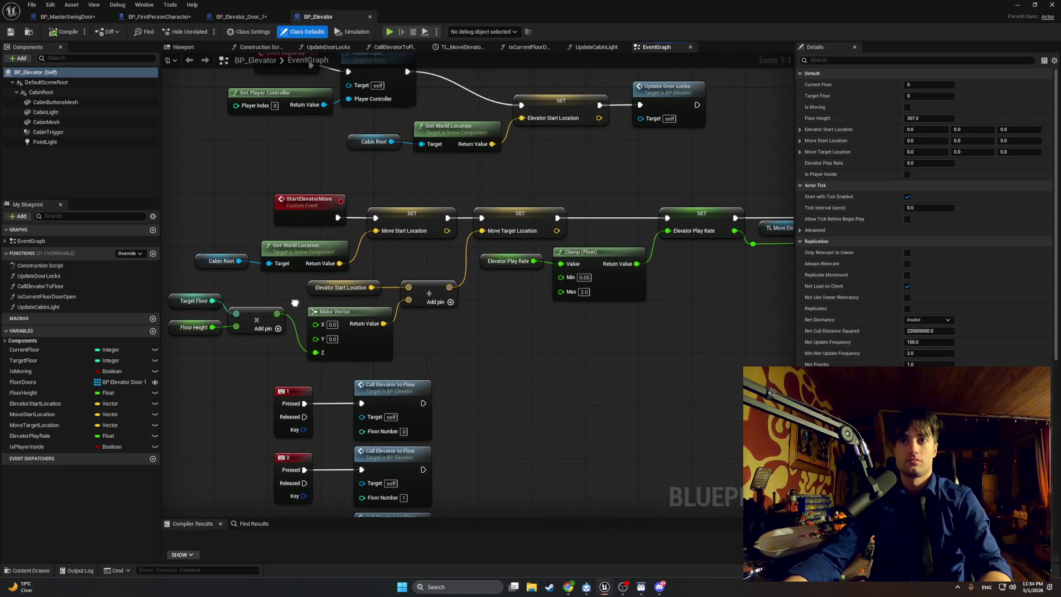
{"action": "left_click_drag", "start_coordinate": [502, 317], "coordinate": [478, 319]}
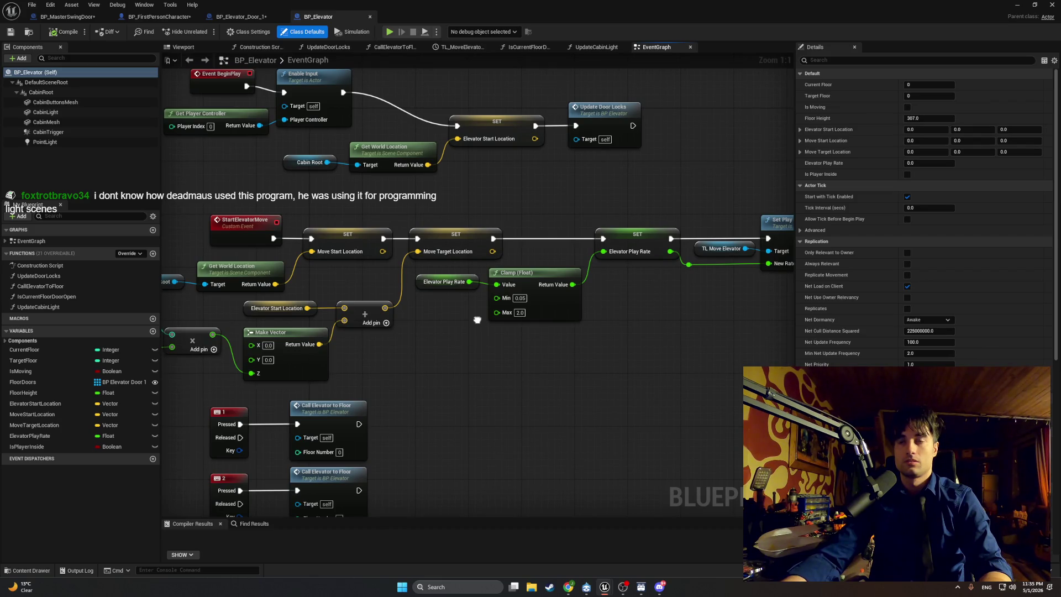
{"action": "left_click_drag", "start_coordinate": [478, 320], "coordinate": [541, 315]}
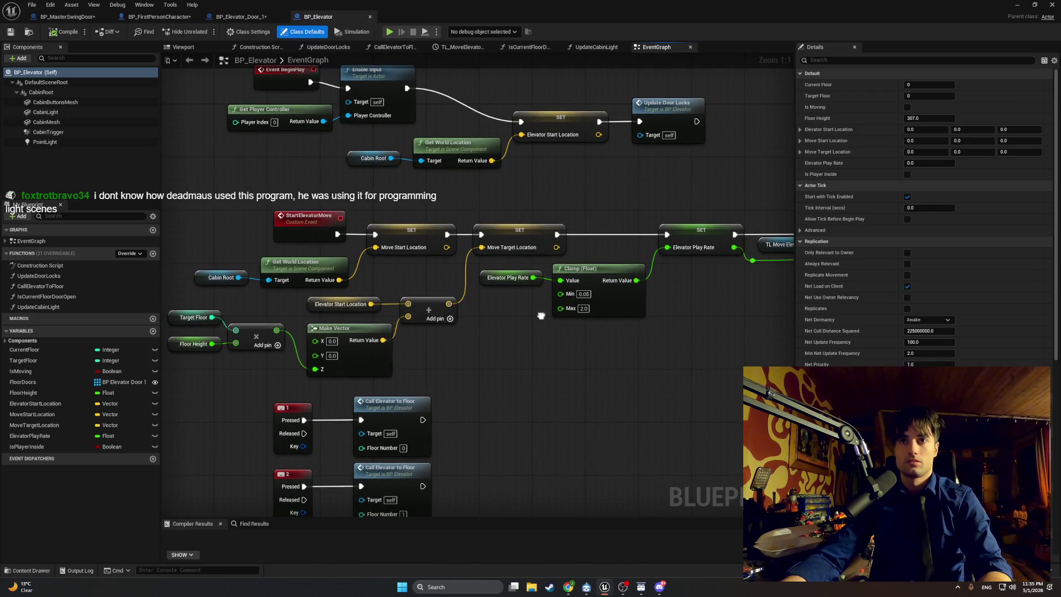
{"action": "left_click", "coordinate": [485, 278]}
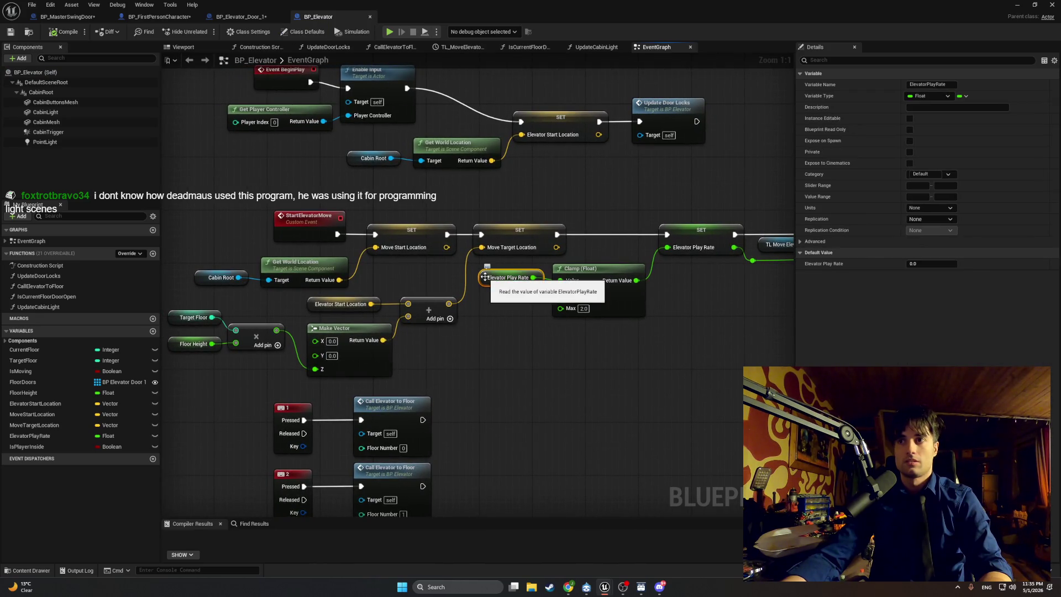
Pan to the TL_MoveElevator timeline and Lerp, move the Alpha wire's reroute point right, then open UpdateCabinLight.
{"action": "left_click_drag", "start_coordinate": [611, 324], "coordinate": [334, 319]}
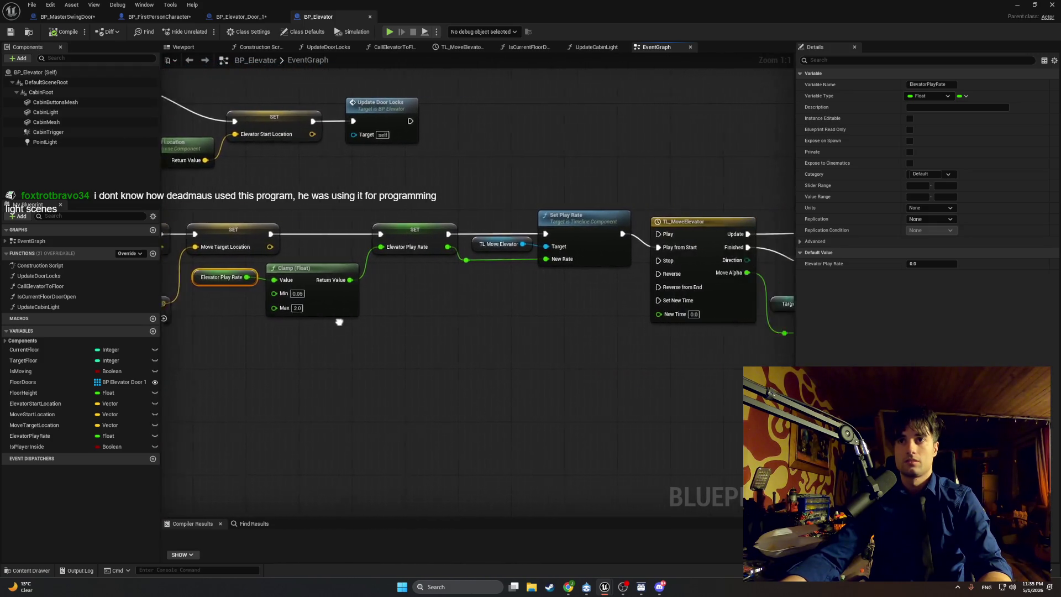
{"action": "left_click_drag", "start_coordinate": [527, 319], "coordinate": [166, 313]}
{"action": "left_click_drag", "start_coordinate": [321, 314], "coordinate": [168, 311]}
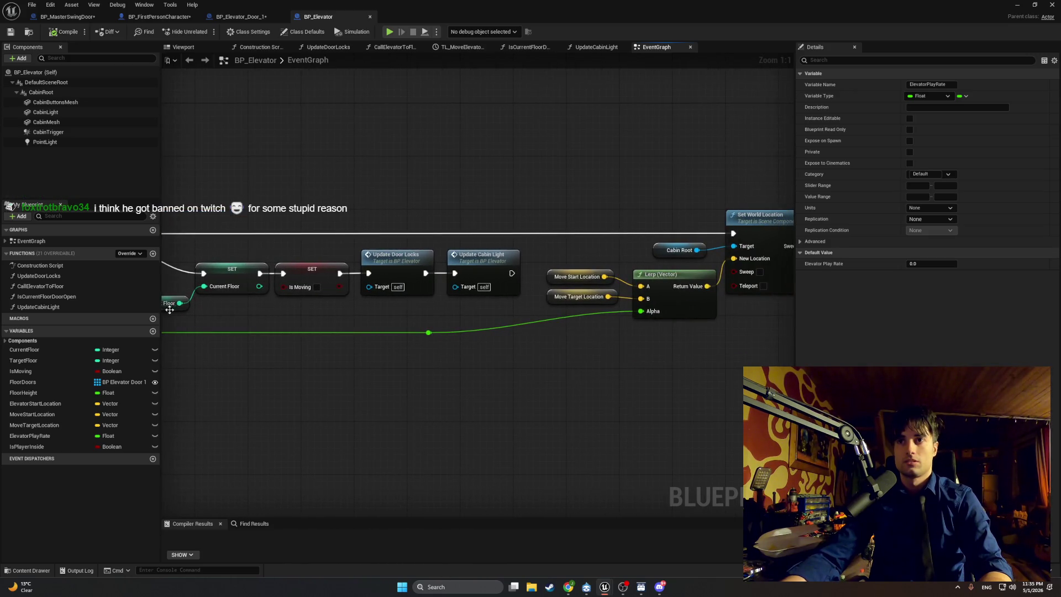
{"action": "left_click_drag", "start_coordinate": [270, 309], "coordinate": [222, 310]}
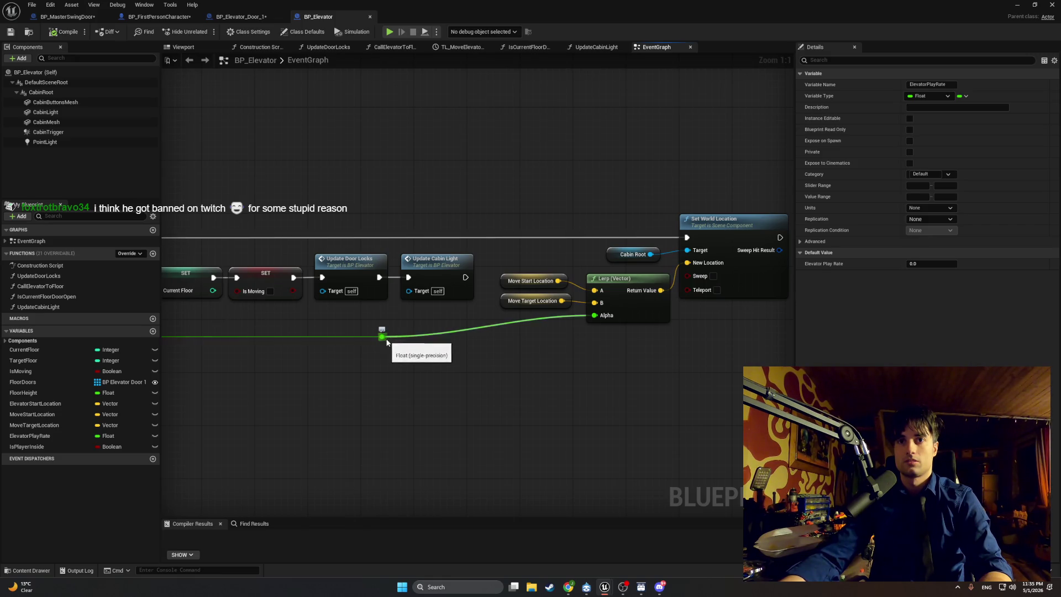
{"action": "left_click_drag", "start_coordinate": [382, 337], "coordinate": [429, 337]}
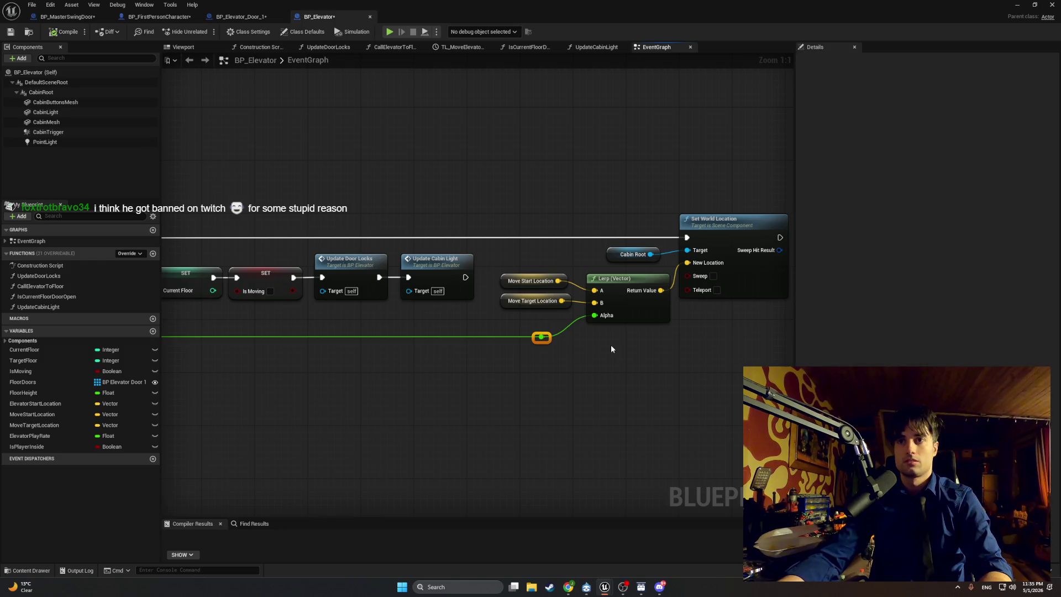
{"action": "left_click_drag", "start_coordinate": [611, 349], "coordinate": [525, 360]}
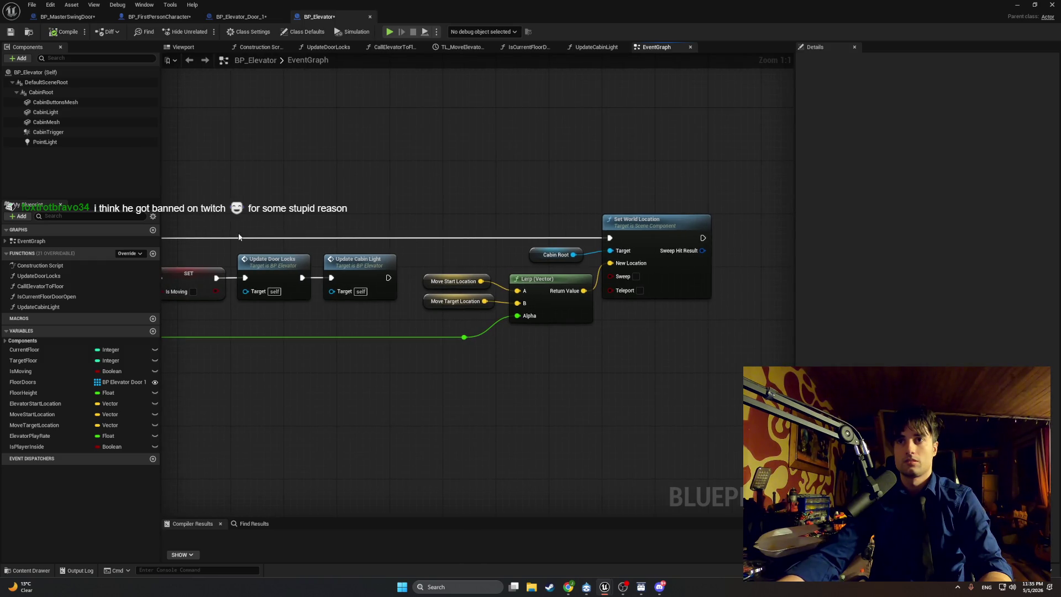
{"action": "left_click", "coordinate": [595, 48]}
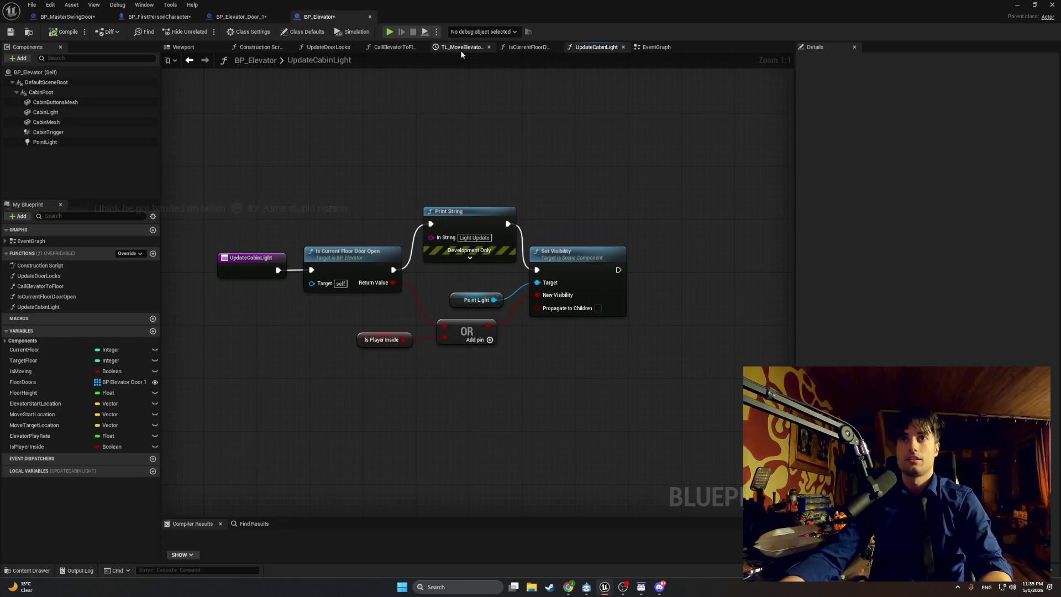
Inspect IsCurrentFloorDoorOpen and its Door Floor getter, then switch to the CallElevatorToFloor graph.
{"action": "left_click", "coordinate": [501, 49]}
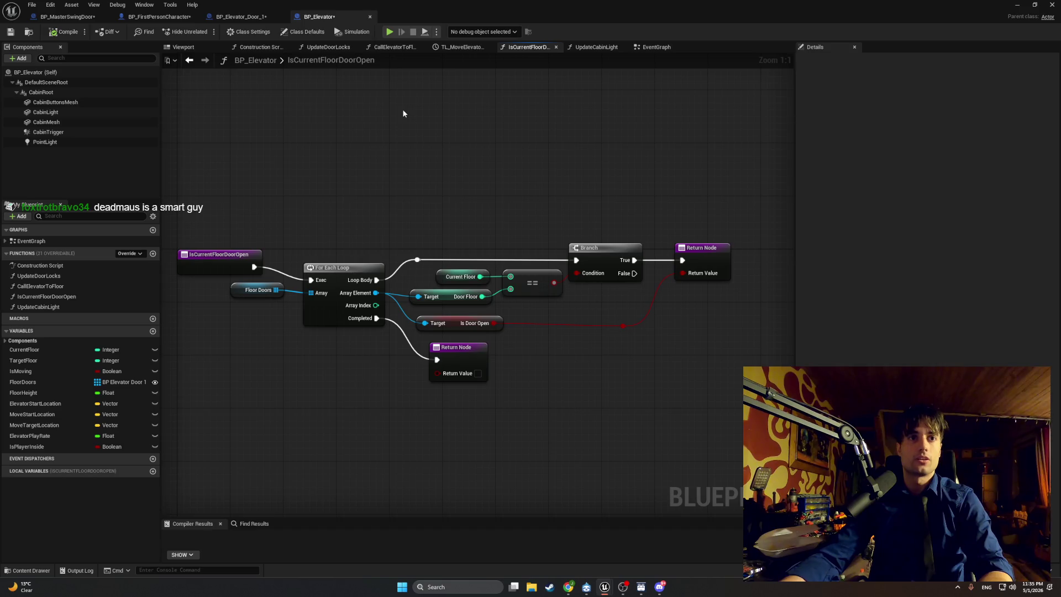
{"action": "mouse_move", "coordinate": [402, 110]}
{"action": "left_mouse_down"}
{"action": "mouse_move", "coordinate": [382, 142]}
{"action": "mouse_move", "coordinate": [397, 142]}
{"action": "left_mouse_up"}
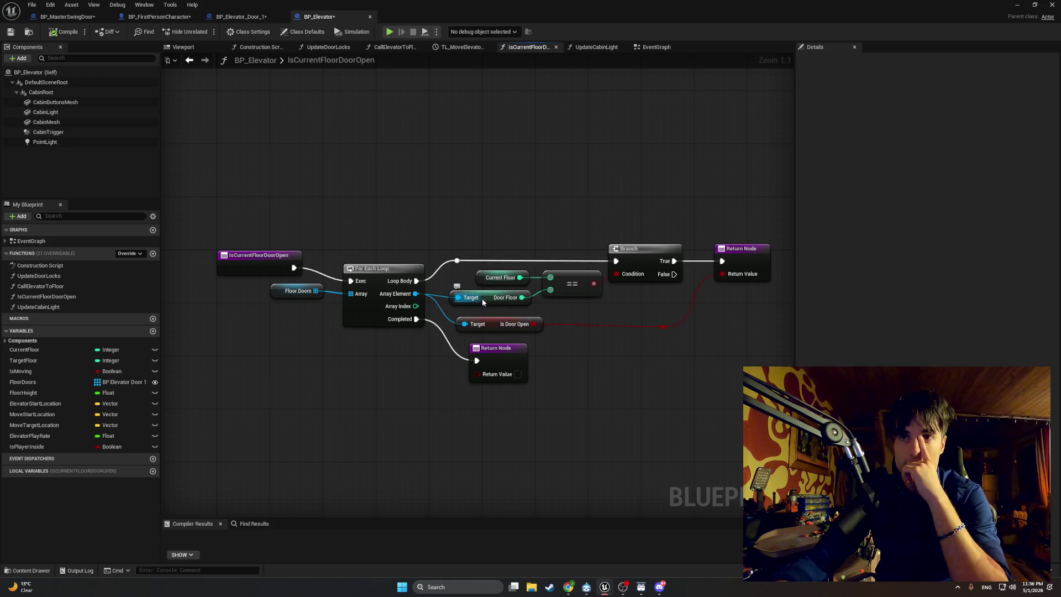
{"action": "left_click", "coordinate": [484, 298]}
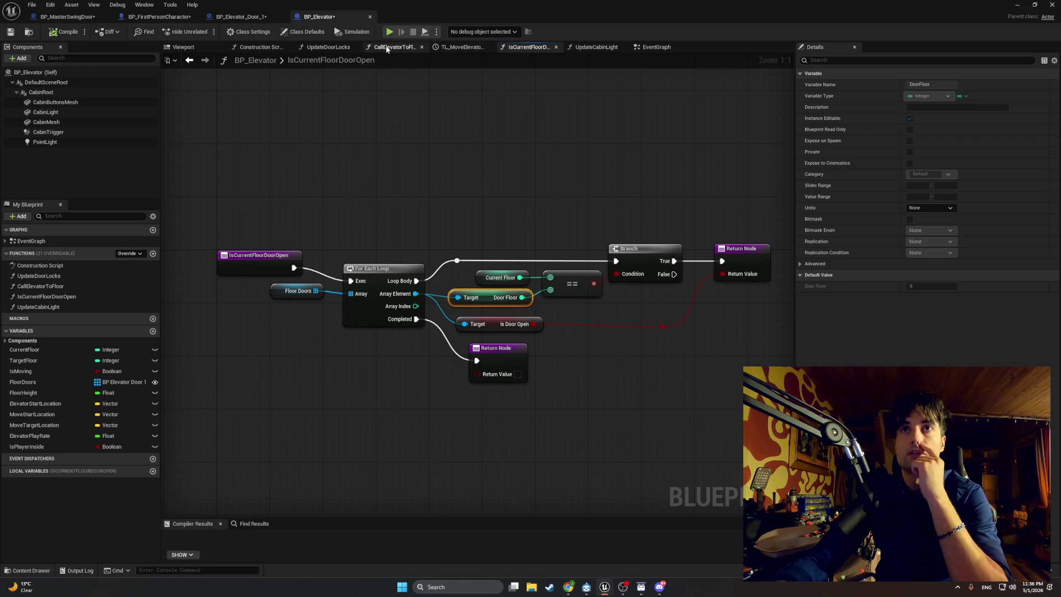
{"action": "left_click", "coordinate": [387, 49]}
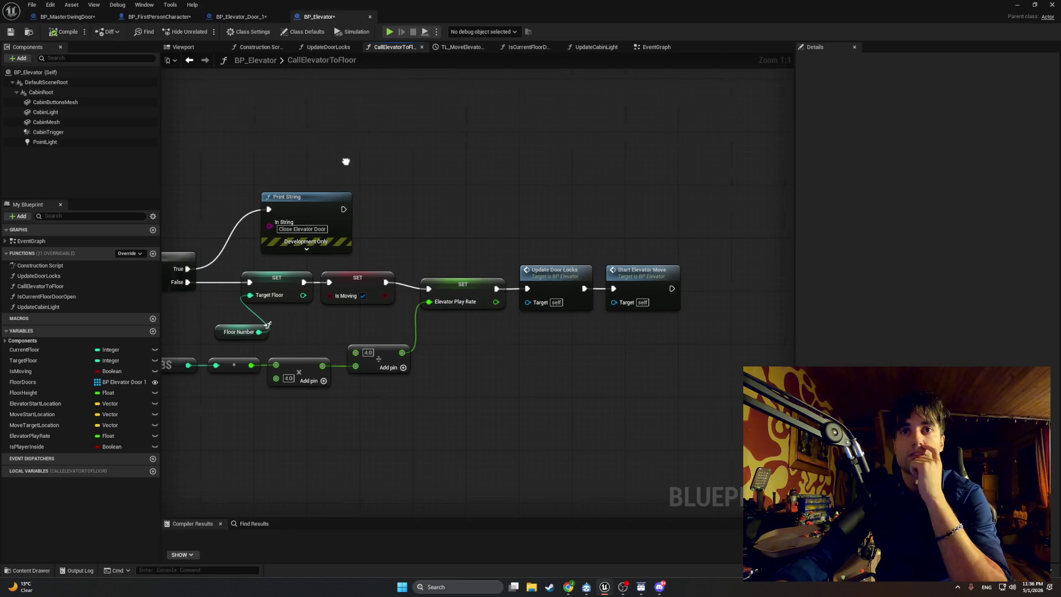
Place the Floor Number getter beside Target Floor and raise the floor-distance math nodes toward the SET chain.
{"action": "mouse_move", "coordinate": [480, 251]}
{"action": "left_mouse_down"}
{"action": "mouse_move", "coordinate": [753, 230]}
{"action": "mouse_move", "coordinate": [677, 220]}
{"action": "left_mouse_up"}
{"action": "left_click_drag", "start_coordinate": [452, 296], "coordinate": [411, 276]}
{"action": "left_click", "coordinate": [371, 284]}
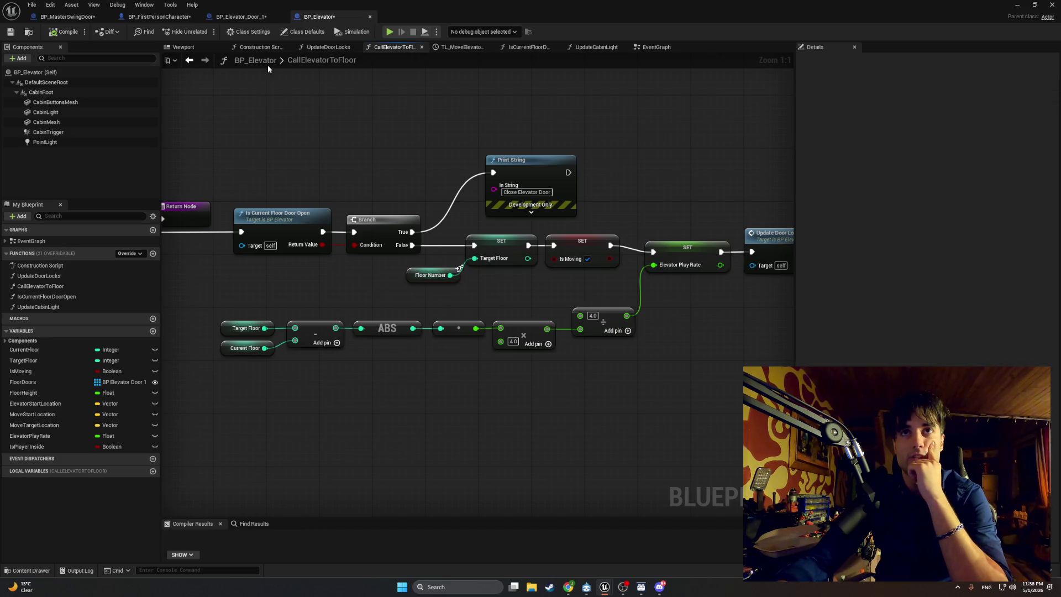
{"action": "left_click_drag", "start_coordinate": [391, 215], "coordinate": [368, 209]}
{"action": "left_click_drag", "start_coordinate": [589, 391], "coordinate": [185, 307]}
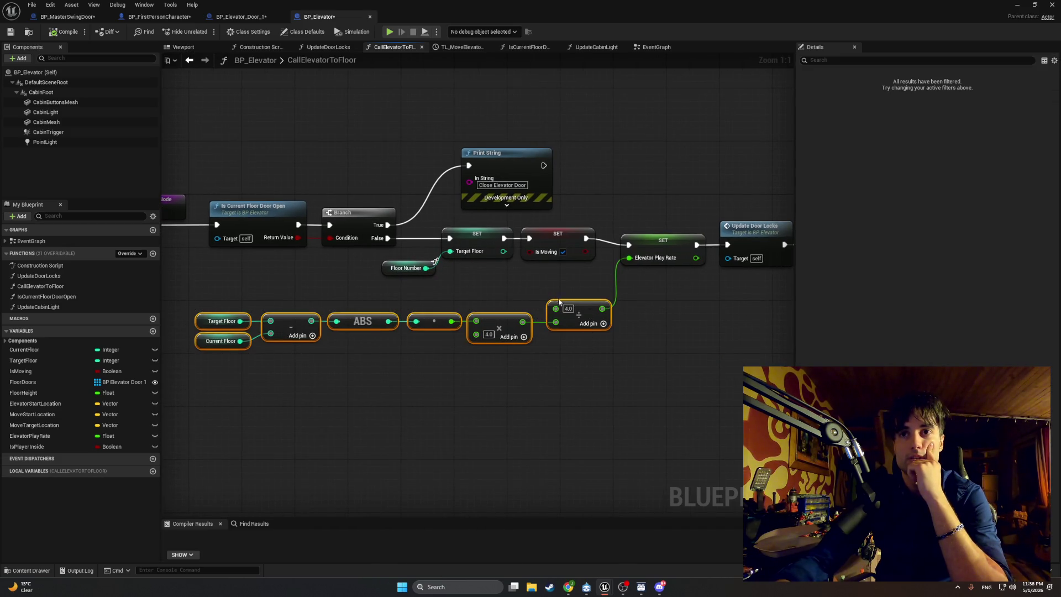
{"action": "left_click_drag", "start_coordinate": [585, 306], "coordinate": [565, 280]}
{"action": "left_click", "coordinate": [569, 337]}
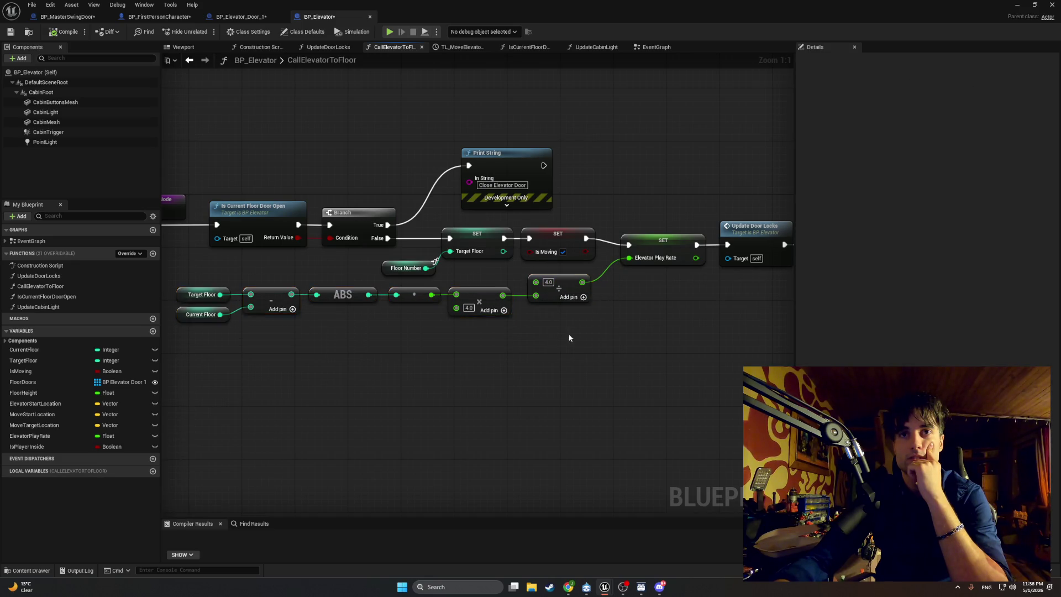
Shift SET, Update Door Locks and Start Elevator Move left, then open Is Current Floor Door Open.
{"action": "left_click_drag", "start_coordinate": [569, 337], "coordinate": [363, 326]}
{"action": "left_click", "coordinate": [652, 243]}
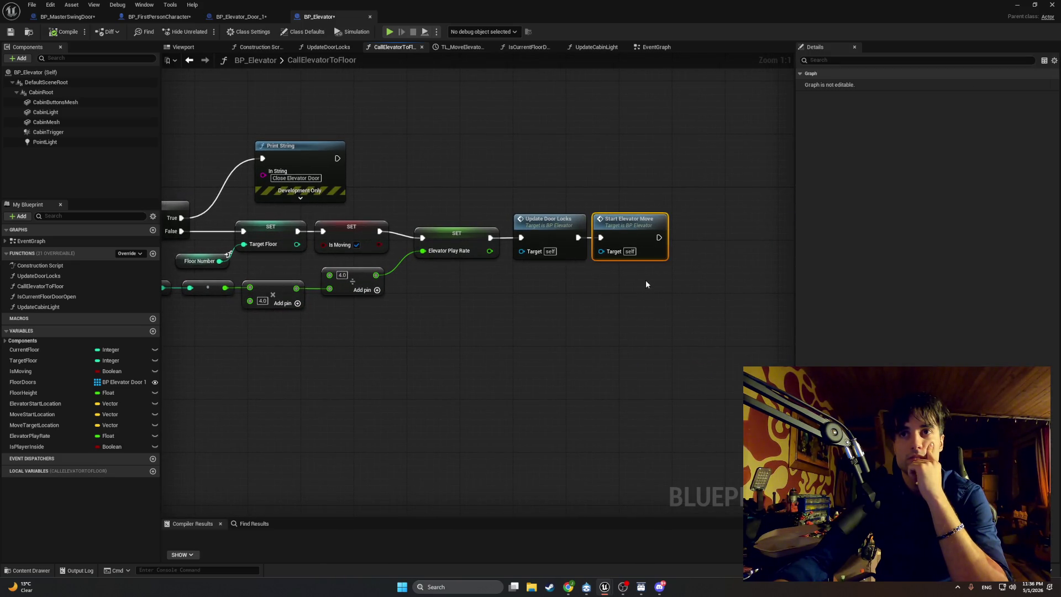
{"action": "mouse_move", "coordinate": [652, 281]}
{"action": "left_mouse_down"}
{"action": "mouse_move", "coordinate": [554, 214]}
{"action": "mouse_move", "coordinate": [546, 220]}
{"action": "left_mouse_up"}
{"action": "mouse_move", "coordinate": [641, 303]}
{"action": "left_mouse_down"}
{"action": "mouse_move", "coordinate": [435, 227]}
{"action": "mouse_move", "coordinate": [430, 237]}
{"action": "left_mouse_up"}
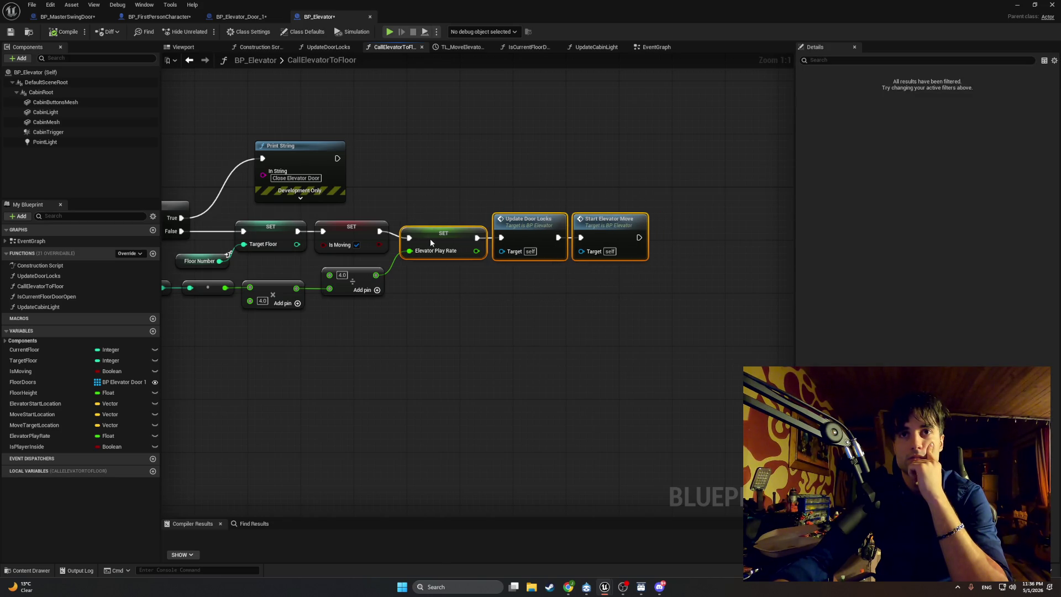
{"action": "left_click", "coordinate": [409, 191]}
{"action": "left_click_drag", "start_coordinate": [409, 191], "coordinate": [807, 213]}
{"action": "left_click_drag", "start_coordinate": [442, 239], "coordinate": [526, 234]}
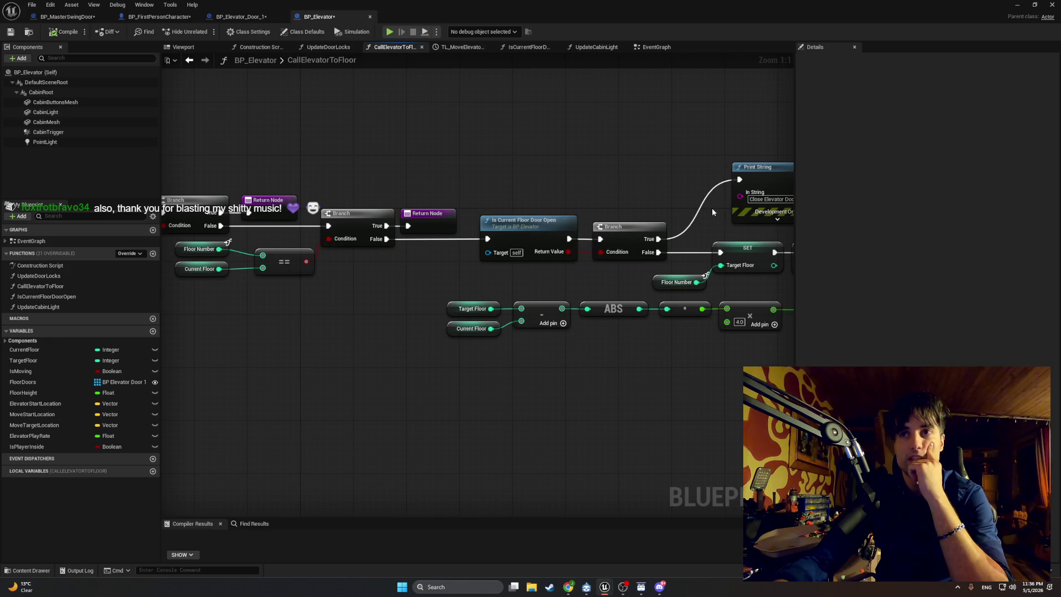
{"action": "left_click_drag", "start_coordinate": [726, 187], "coordinate": [586, 180]}
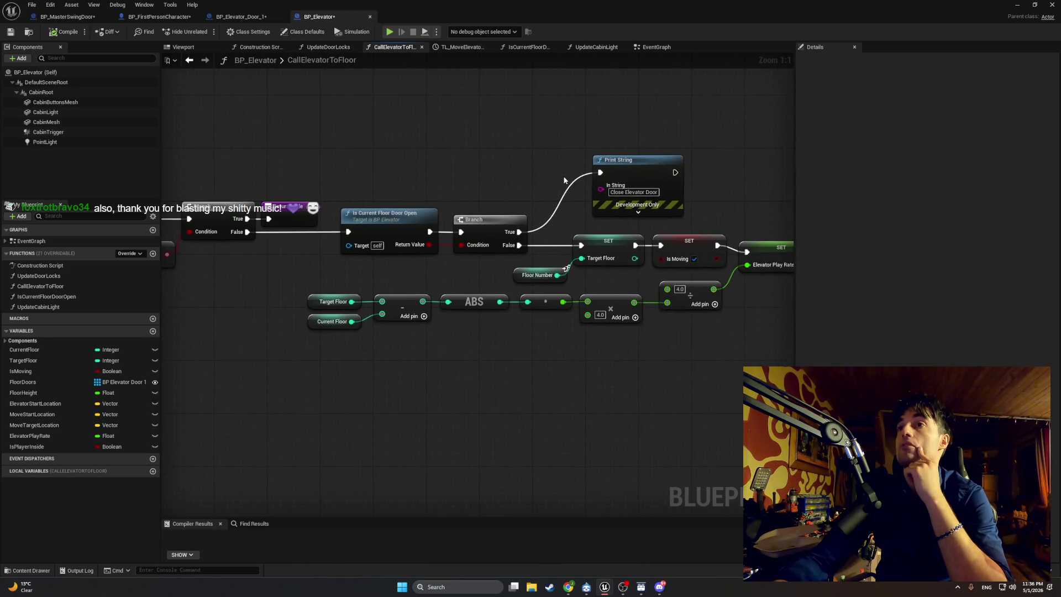
{"action": "left_click_drag", "start_coordinate": [406, 211], "coordinate": [498, 239]}
{"action": "double_click", "coordinate": [574, 219]}
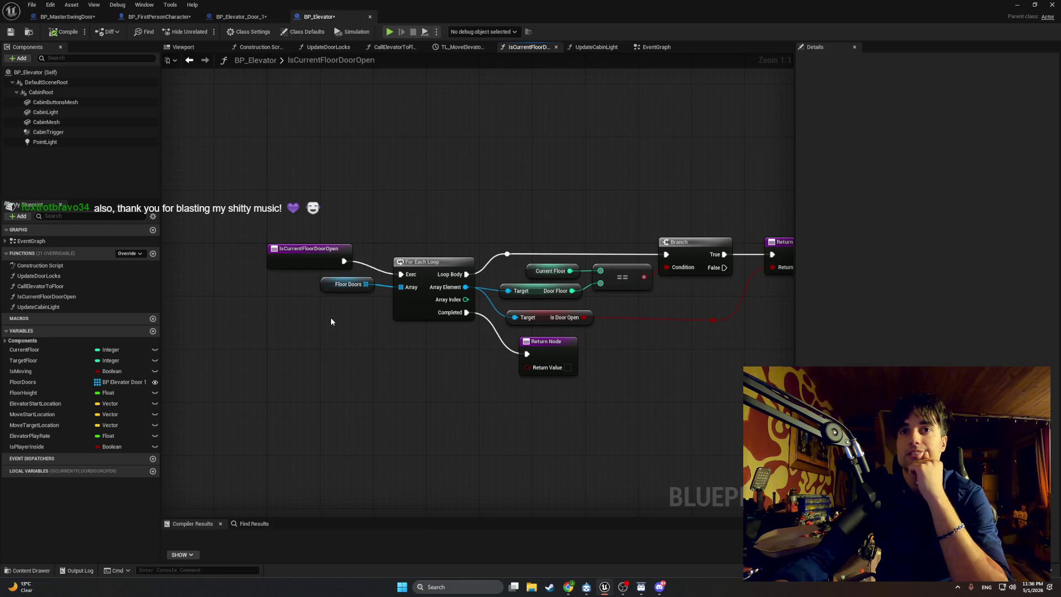
Move the Floor Doors getter and entry node down, and pull the Return Node toward the Branch.
{"action": "left_click_drag", "start_coordinate": [330, 284], "coordinate": [326, 299]}
{"action": "mouse_move", "coordinate": [332, 256]}
{"action": "left_mouse_down"}
{"action": "mouse_move", "coordinate": [359, 264]}
{"action": "mouse_move", "coordinate": [350, 269]}
{"action": "left_mouse_up"}
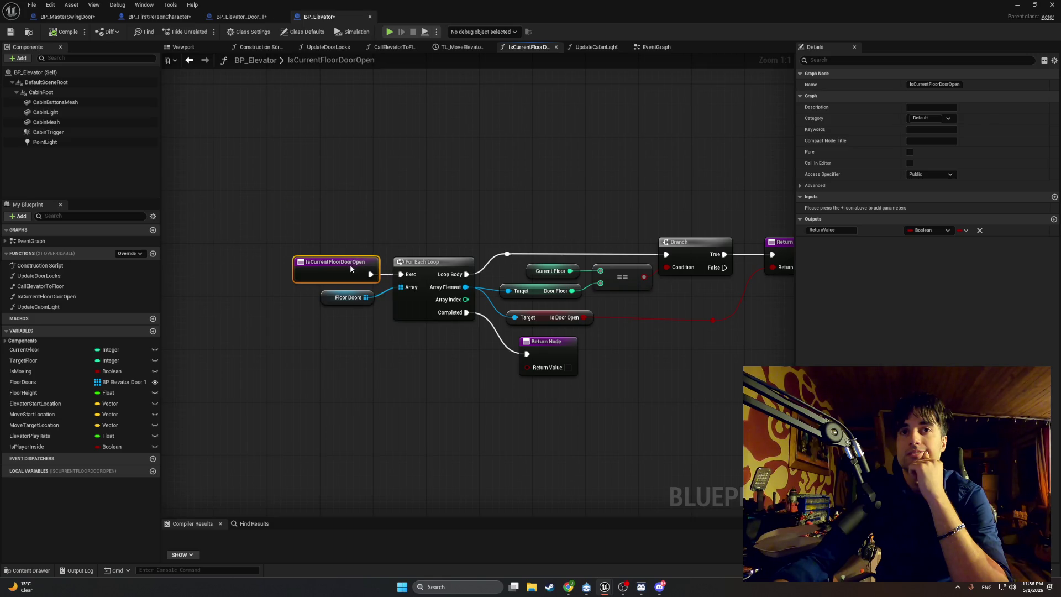
{"action": "left_click", "coordinate": [330, 295]}
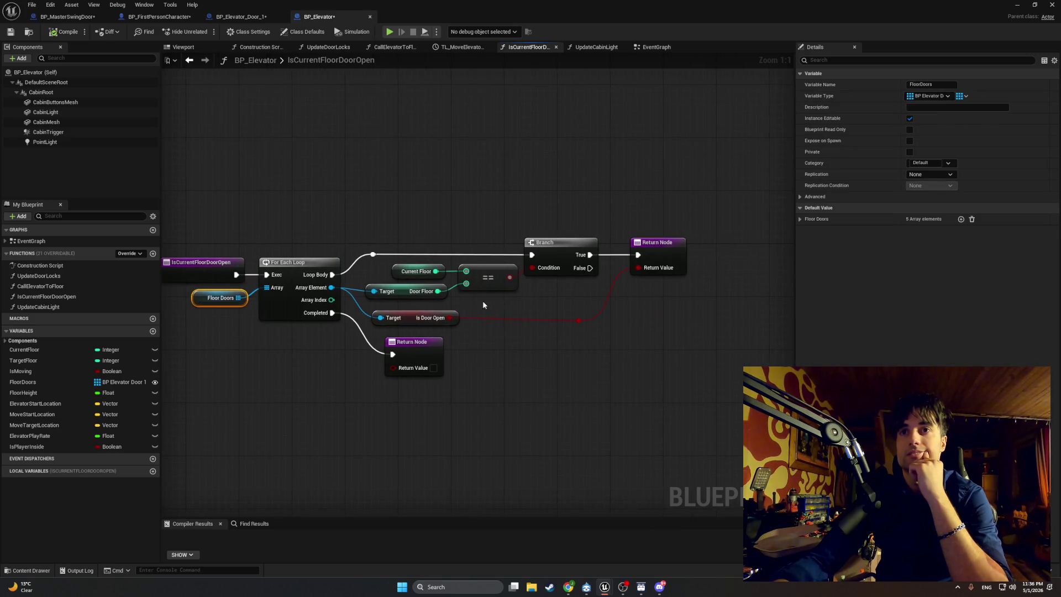
{"action": "left_click_drag", "start_coordinate": [654, 251], "coordinate": [637, 253]}
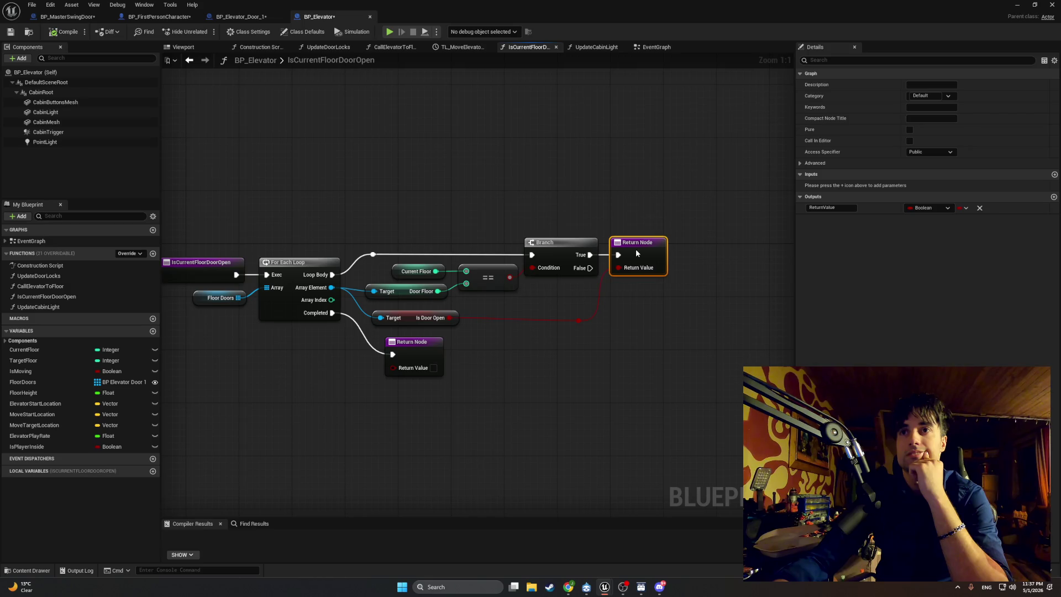
{"action": "right_click", "coordinate": [582, 323]}
{"action": "left_click", "coordinate": [528, 308]}
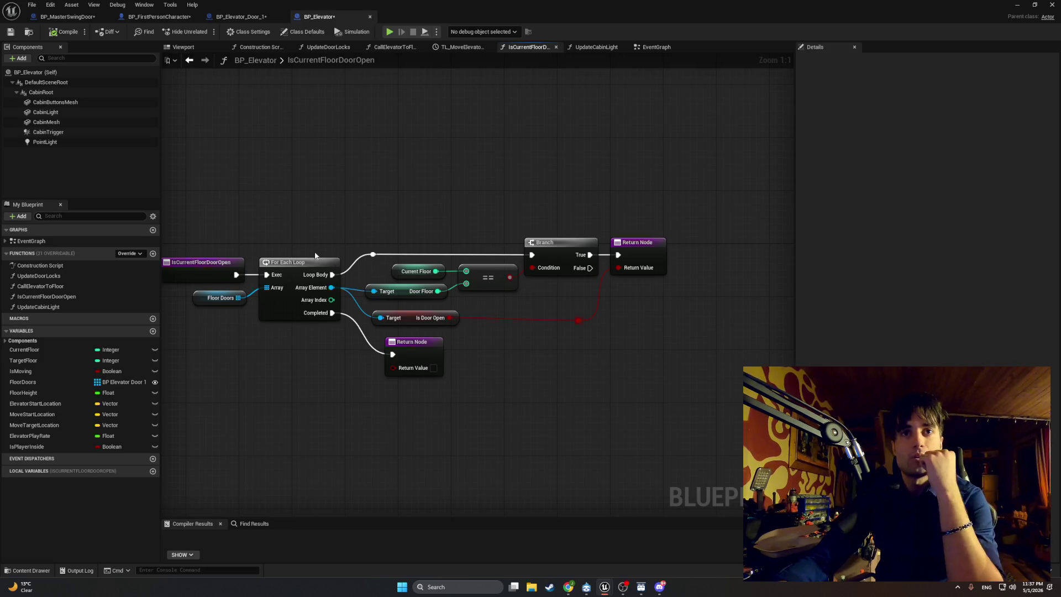
Inspect the Is Door Open getter, then bring up the UpdateDoorLocks function graph.
{"action": "right_click", "coordinate": [255, 316]}
{"action": "left_click", "coordinate": [226, 330]}
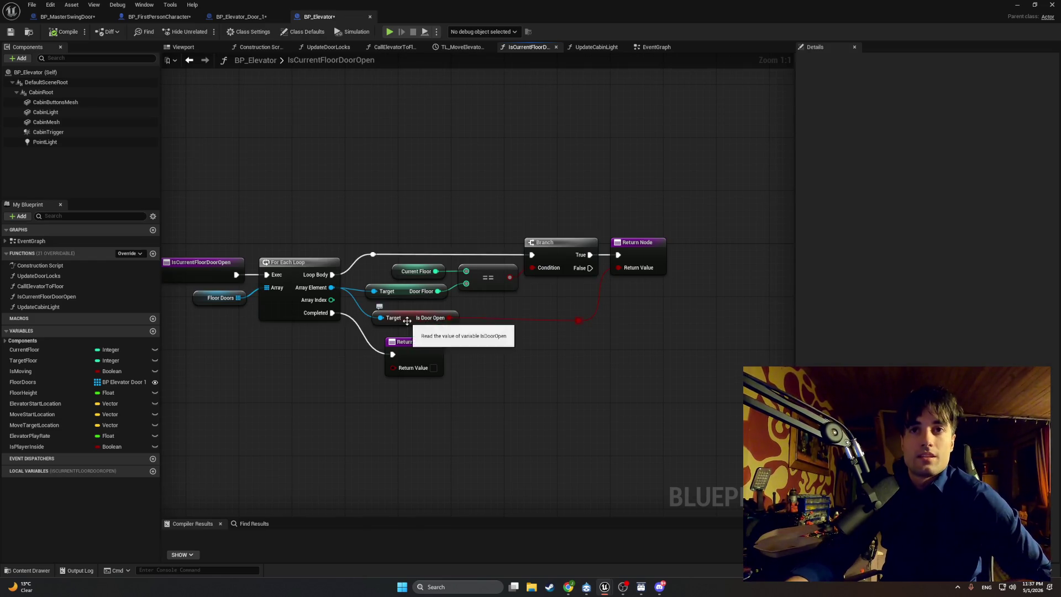
{"action": "left_click", "coordinate": [407, 321]}
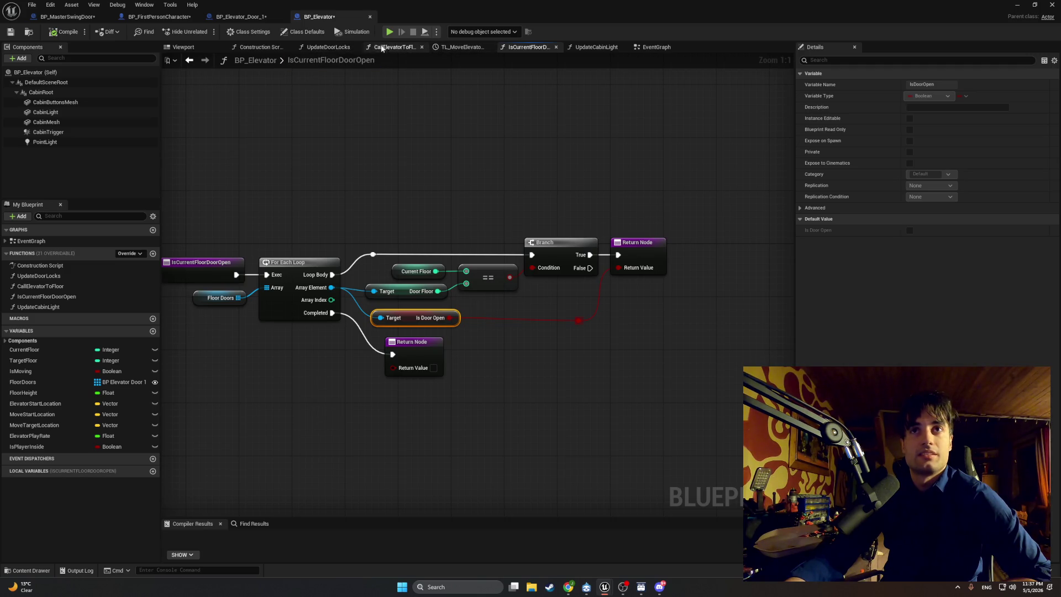
{"action": "left_click", "coordinate": [315, 49]}
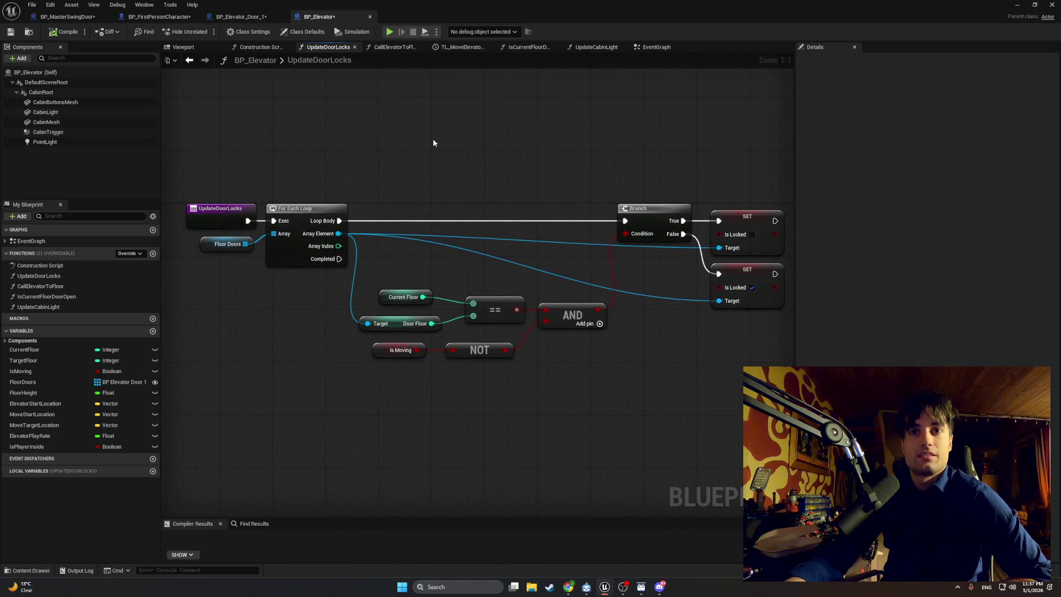
Pan around UpdateDoorLocks, view the 4-second TL_MoveElevator timeline, then return to IsCurrentFloorDoorOpen.
{"action": "mouse_move", "coordinate": [433, 143]}
{"action": "left_mouse_down"}
{"action": "mouse_move", "coordinate": [436, 157]}
{"action": "mouse_move", "coordinate": [426, 157]}
{"action": "mouse_move", "coordinate": [437, 156]}
{"action": "left_mouse_up"}
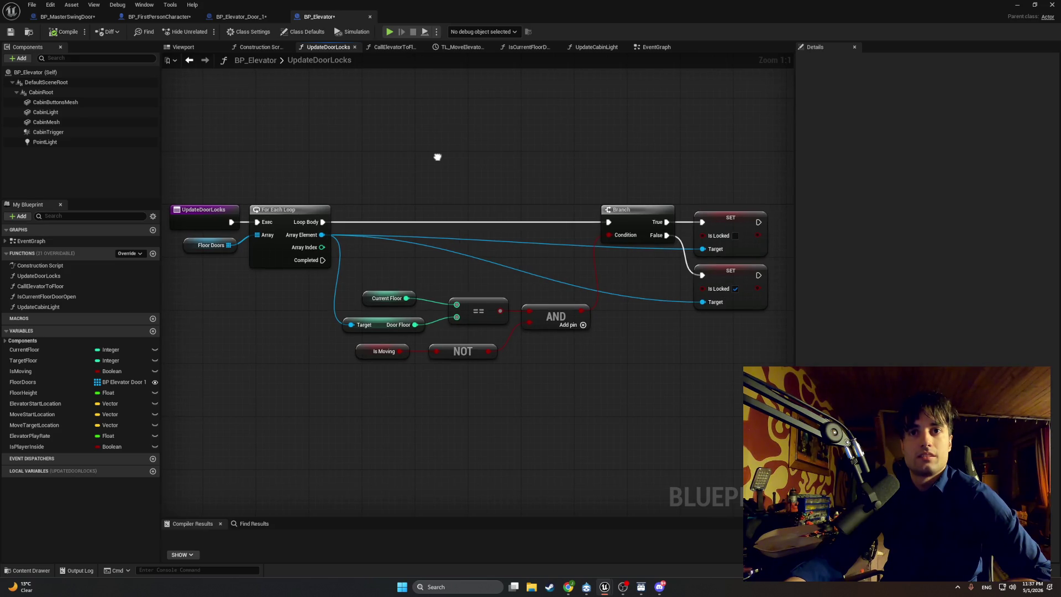
{"action": "left_click_drag", "start_coordinate": [419, 297], "coordinate": [364, 280]}
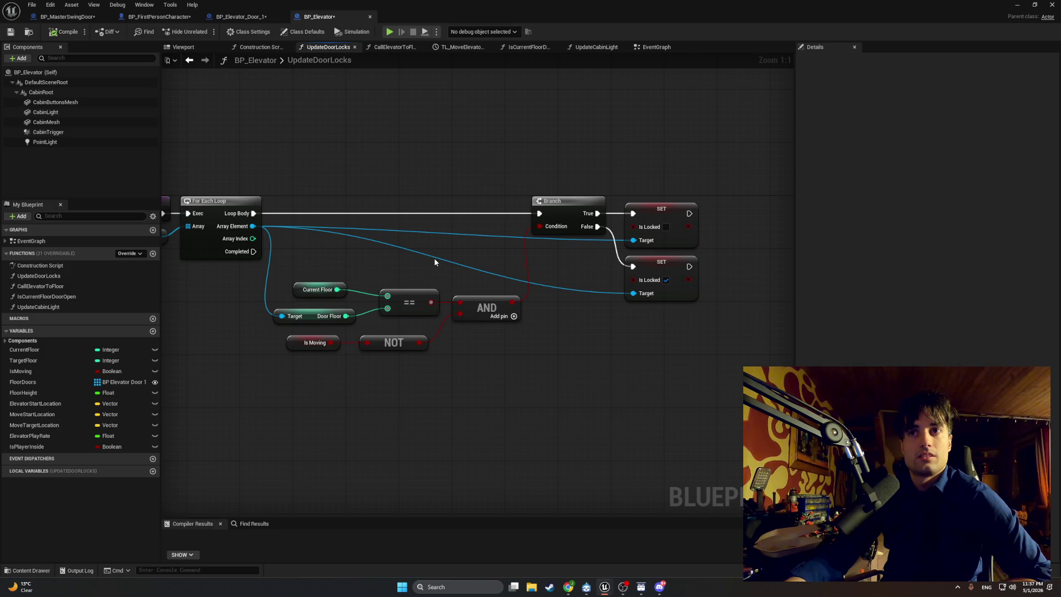
{"action": "left_click_drag", "start_coordinate": [435, 262], "coordinate": [448, 266]}
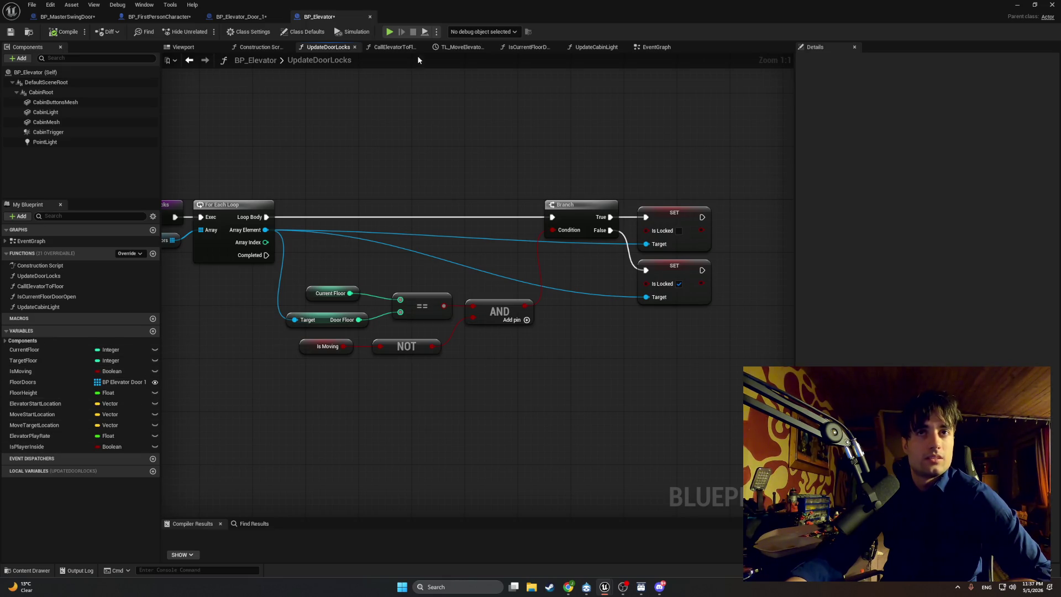
{"action": "left_click", "coordinate": [395, 50]}
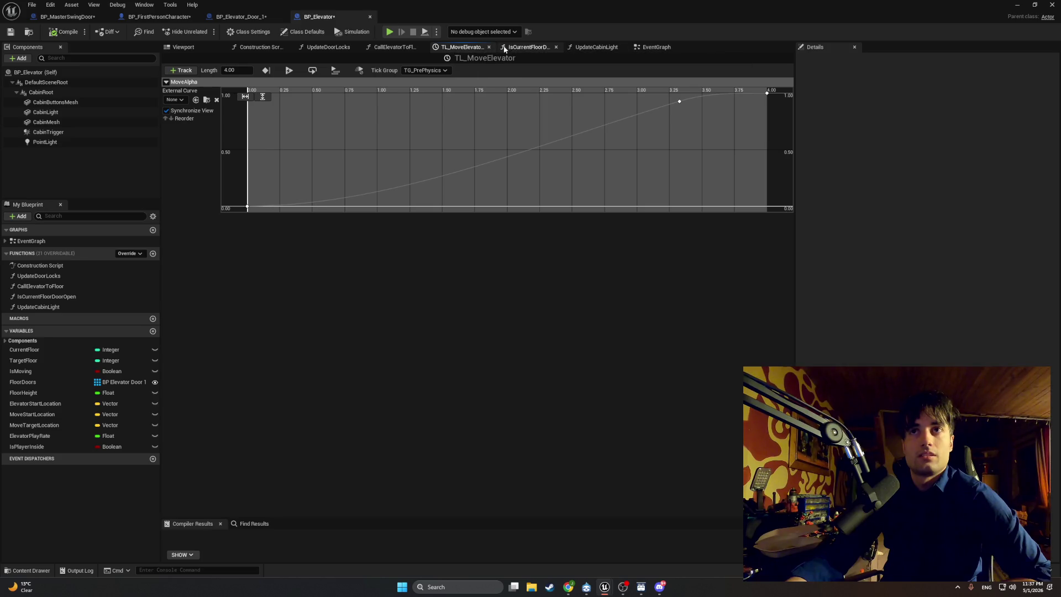
{"action": "left_click", "coordinate": [505, 46]}
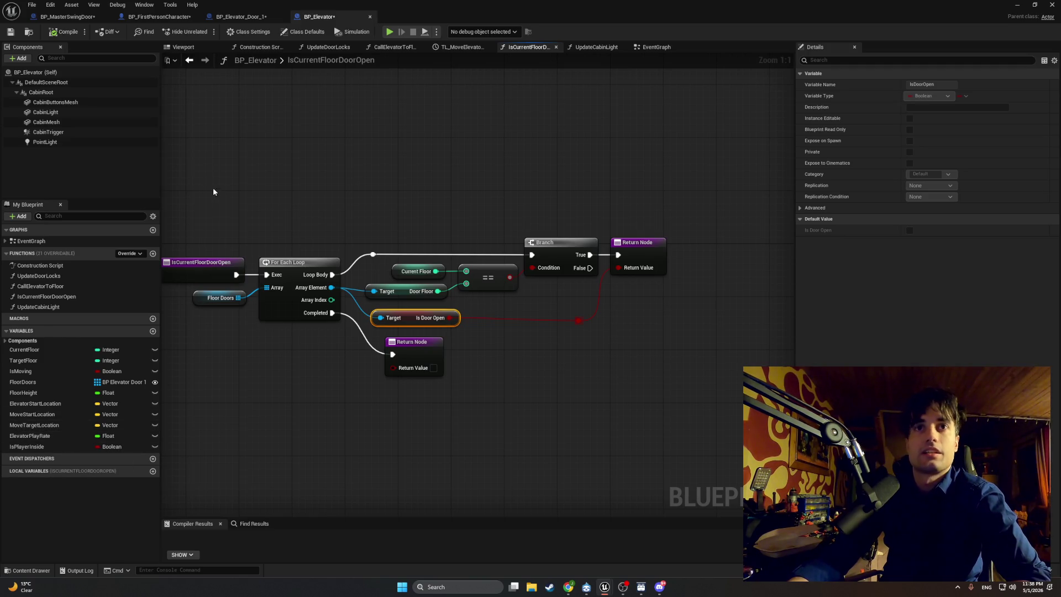
Inspect the UpdateCabinLight, IsCurrentFloorDoorOpen, CallElevatorToFloor and UpdateDoorLocks function settings.
{"action": "left_click", "coordinate": [35, 307]}
{"action": "left_click", "coordinate": [47, 297]}
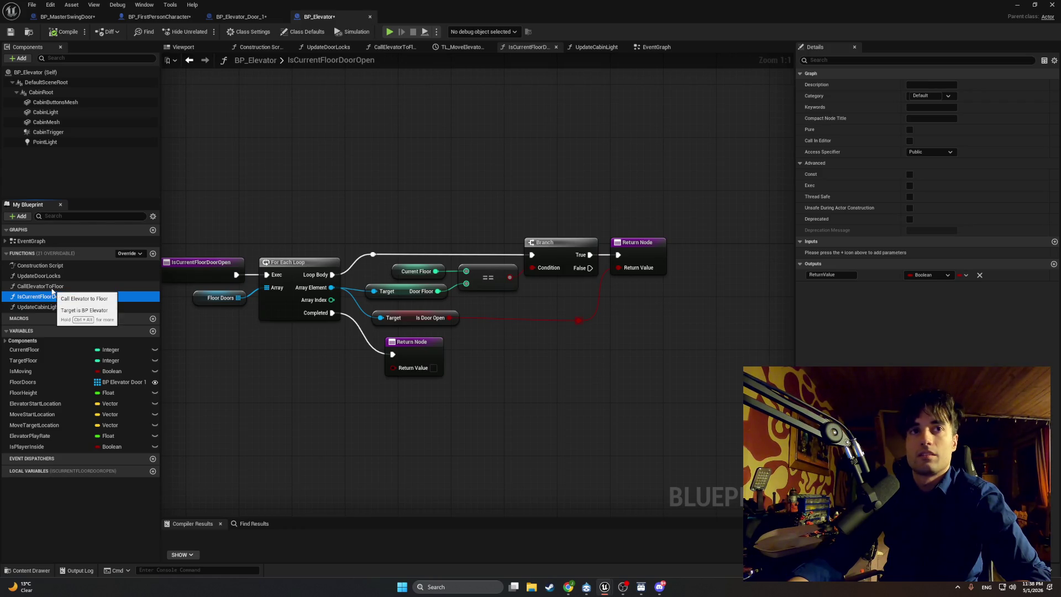
{"action": "left_click", "coordinate": [52, 285]}
{"action": "key", "text": "Up"}
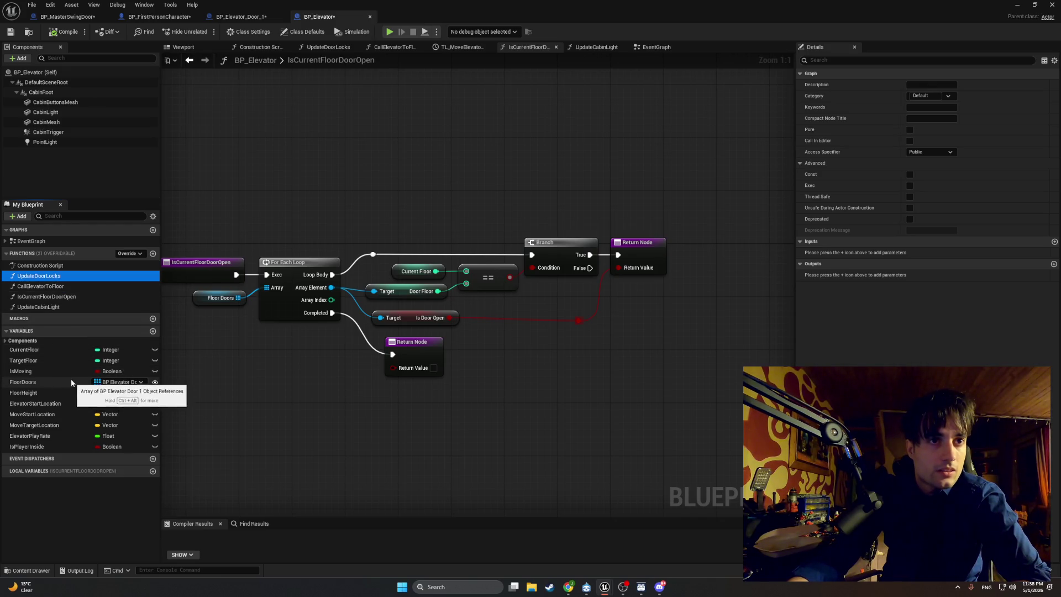
Discard a duplicated Is Door Open getter and an 'is door open' search, then compile BP_Elevator.
{"action": "left_click", "coordinate": [183, 399]}
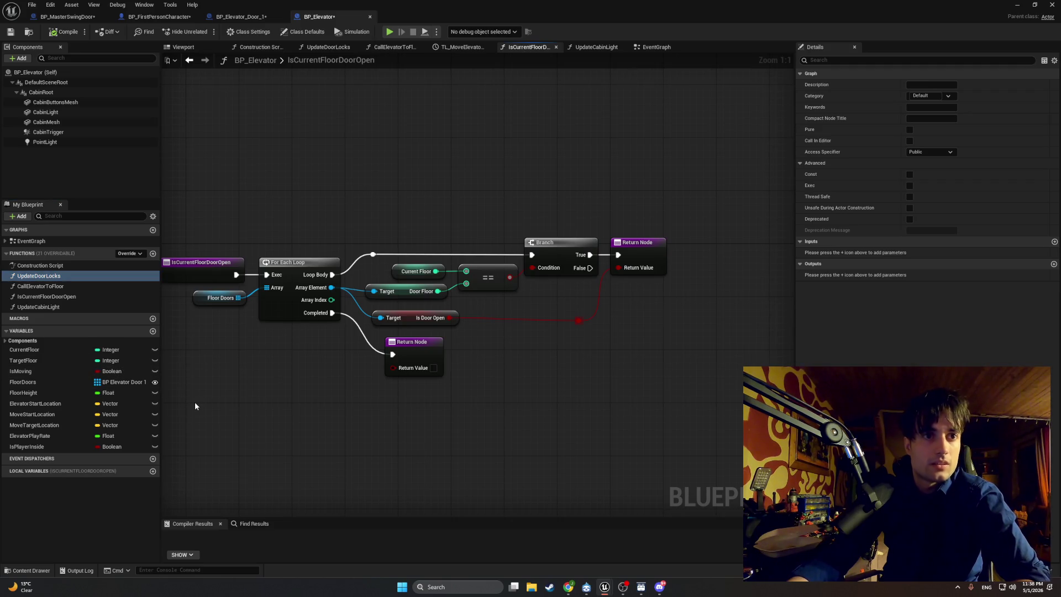
{"action": "left_click", "coordinate": [413, 319]}
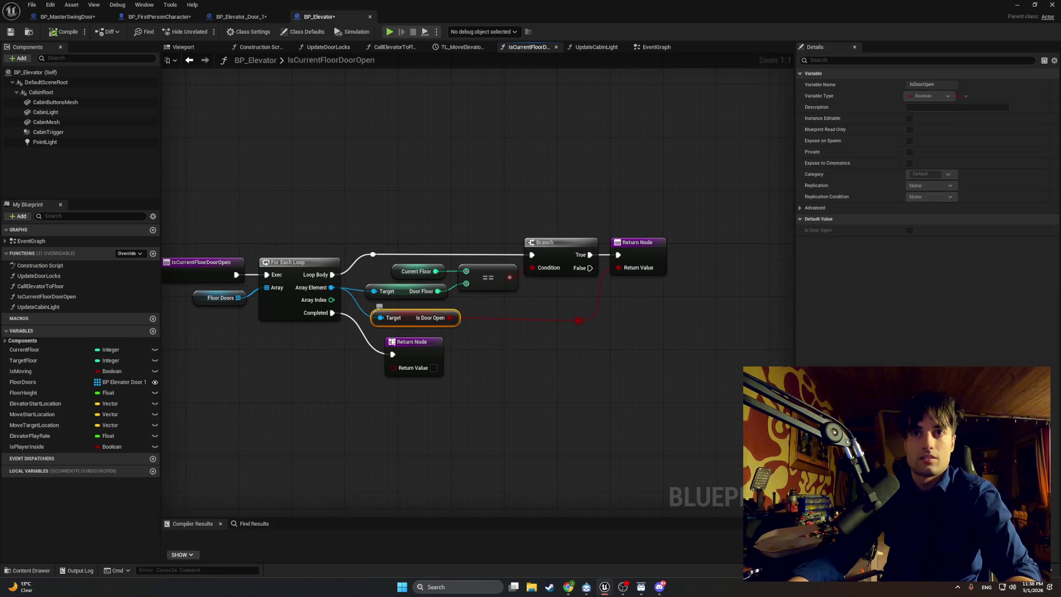
{"action": "key", "text": "ctrl+v"}
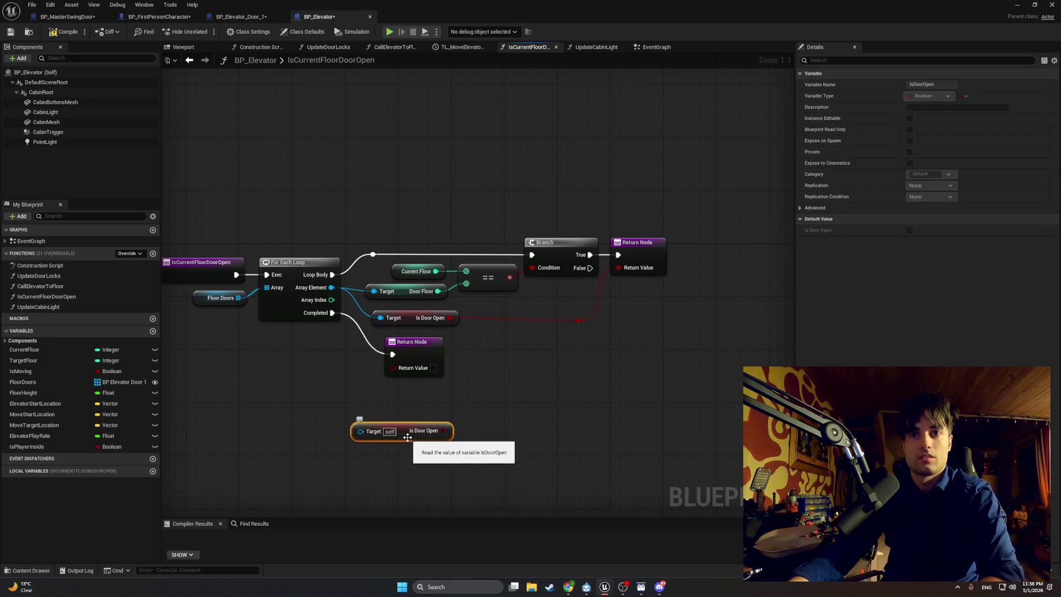
{"action": "key", "text": "Delete"}
{"action": "right_click", "coordinate": [408, 441]}
{"action": "type", "text": "is door open"}
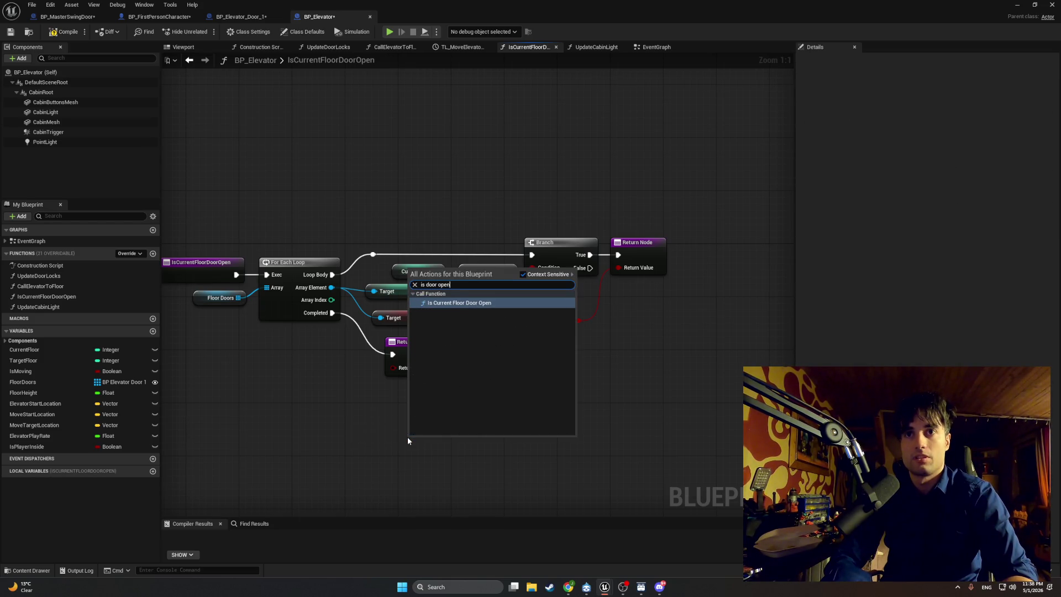
{"action": "left_click", "coordinate": [367, 433]}
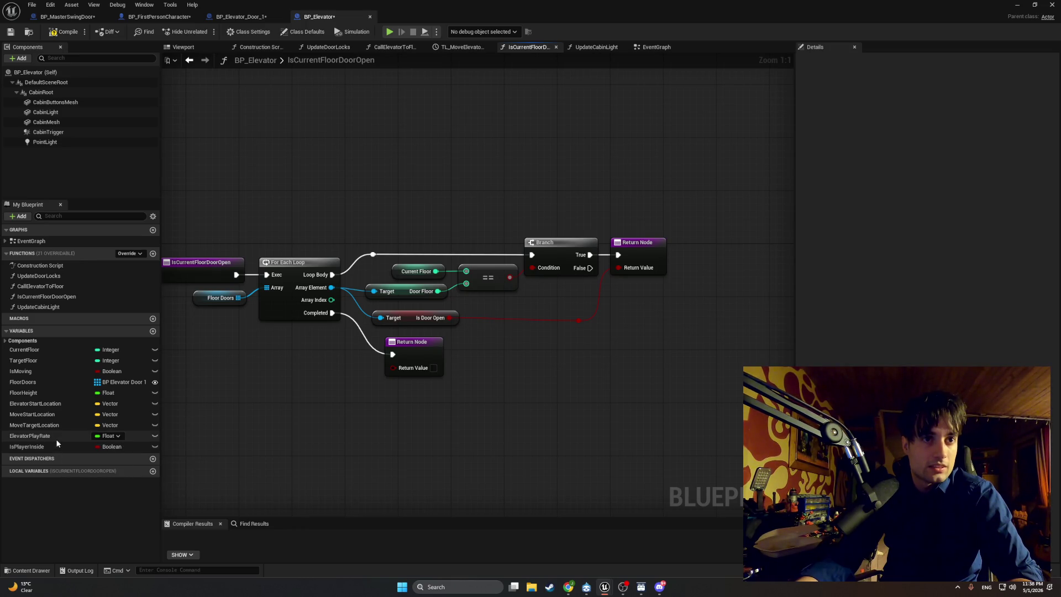
{"action": "left_click", "coordinate": [62, 32]}
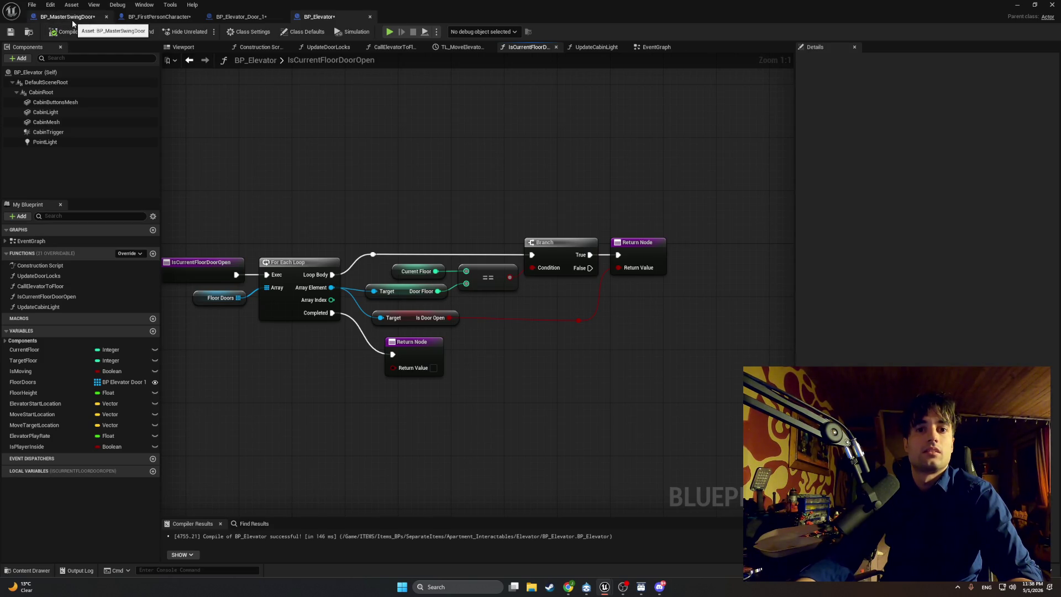
{"action": "left_click", "coordinate": [72, 21]}
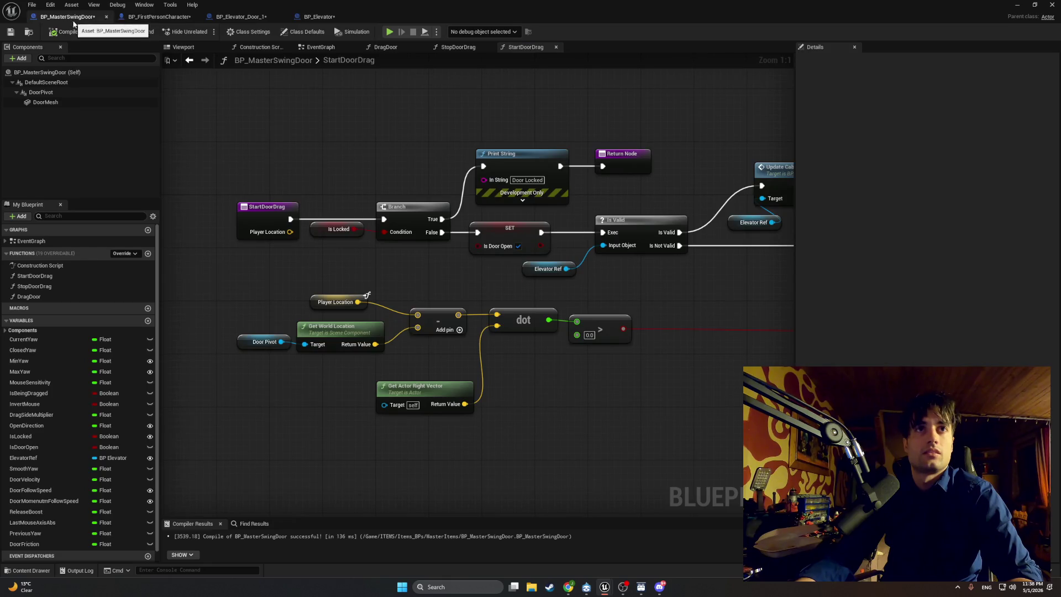
Inspect the IsDoorOpen variable, pan through StartDoorDrag, then open and center the StopDoorDrag graph.
{"action": "left_click", "coordinate": [75, 445]}
{"action": "left_click_drag", "start_coordinate": [209, 407], "coordinate": [199, 375]}
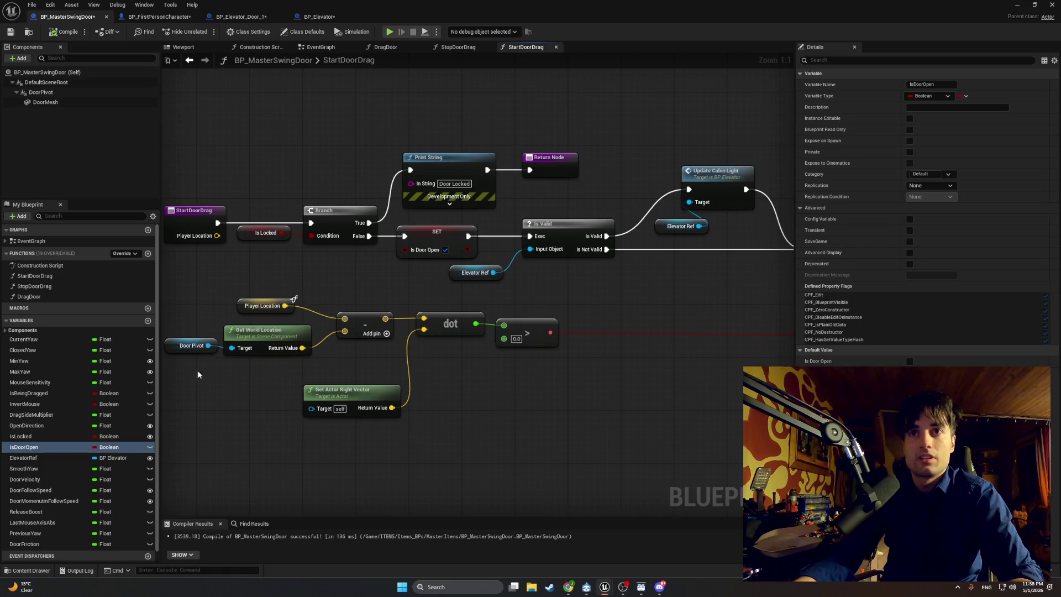
{"action": "left_click_drag", "start_coordinate": [335, 267], "coordinate": [408, 263]}
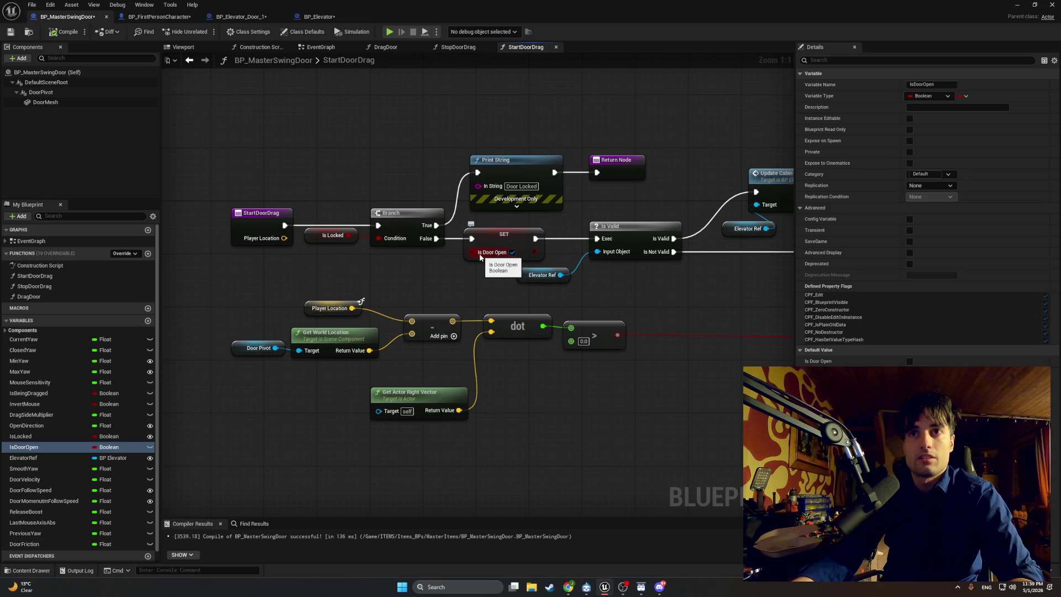
{"action": "left_click_drag", "start_coordinate": [449, 265], "coordinate": [412, 270]}
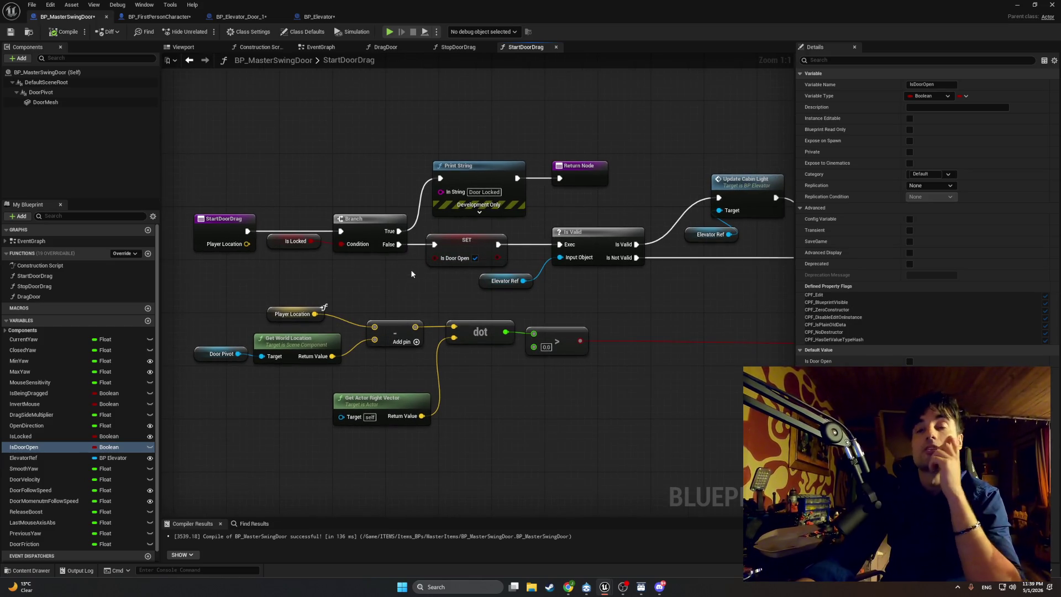
{"action": "left_click_drag", "start_coordinate": [411, 273], "coordinate": [266, 267]}
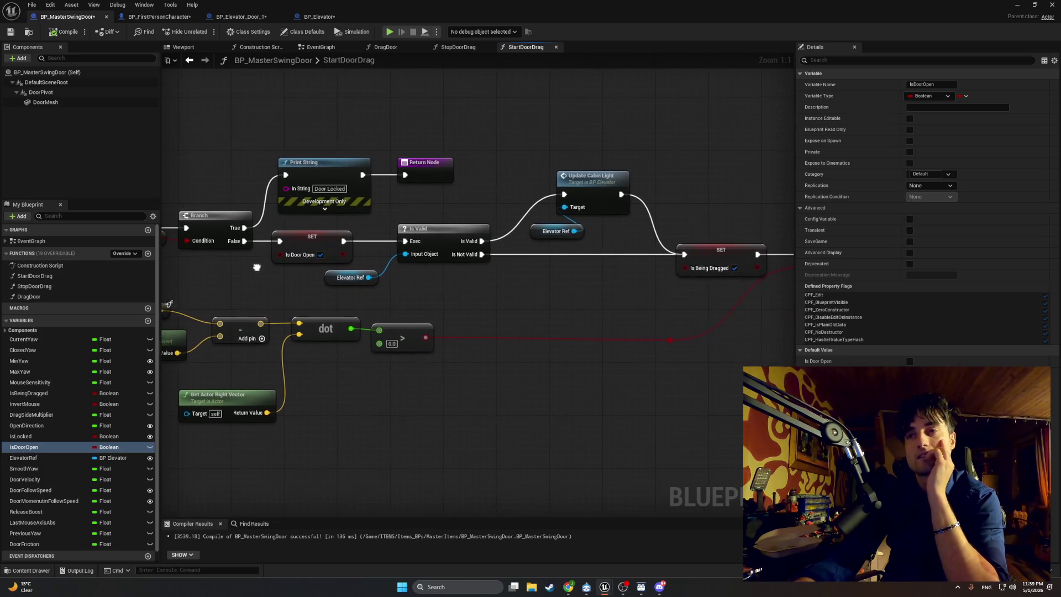
{"action": "left_click", "coordinate": [456, 47]}
{"action": "mouse_move", "coordinate": [404, 150]}
{"action": "left_mouse_down"}
{"action": "mouse_move", "coordinate": [199, 147]}
{"action": "mouse_move", "coordinate": [405, 136]}
{"action": "left_mouse_up"}
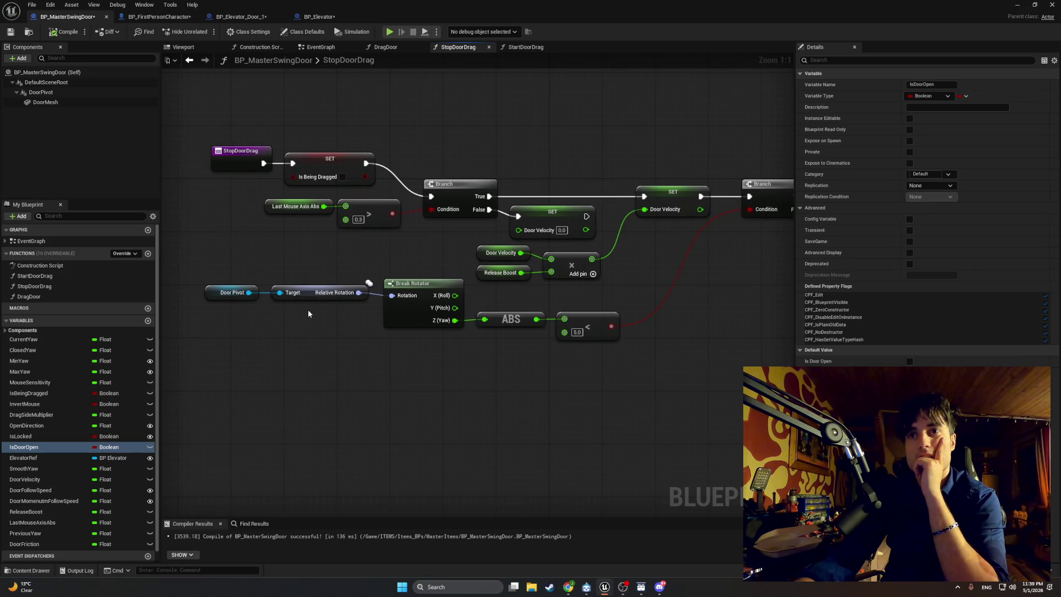
Set the StopDoorDrag less-than threshold to 1.0, compile, and start a play test.
{"action": "left_click", "coordinate": [577, 333]}
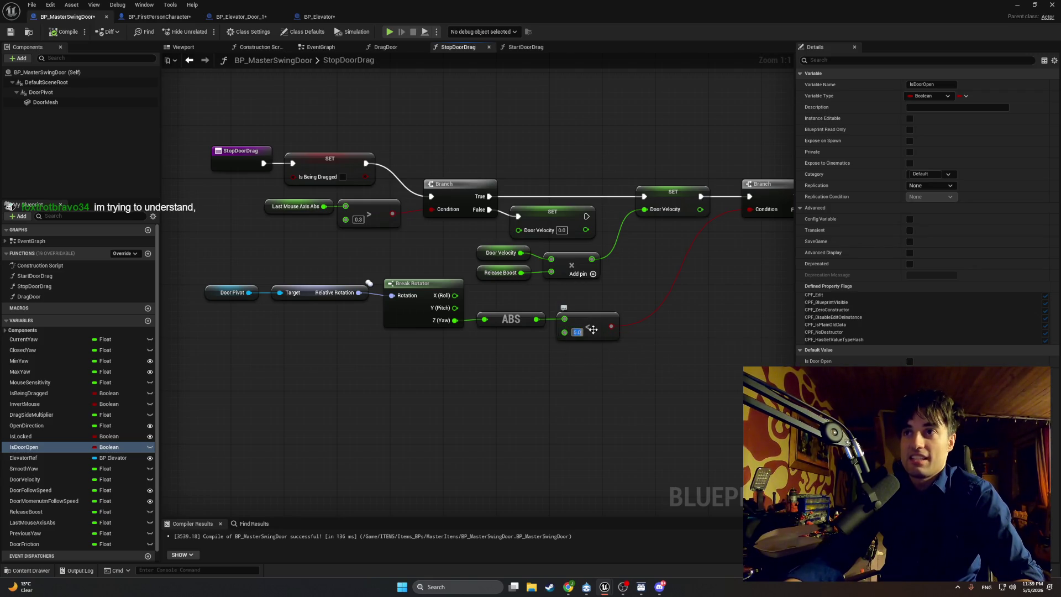
{"action": "mouse_move", "coordinate": [707, 272]}
{"action": "left_mouse_down"}
{"action": "mouse_move", "coordinate": [612, 283]}
{"action": "mouse_move", "coordinate": [582, 273]}
{"action": "left_mouse_up"}
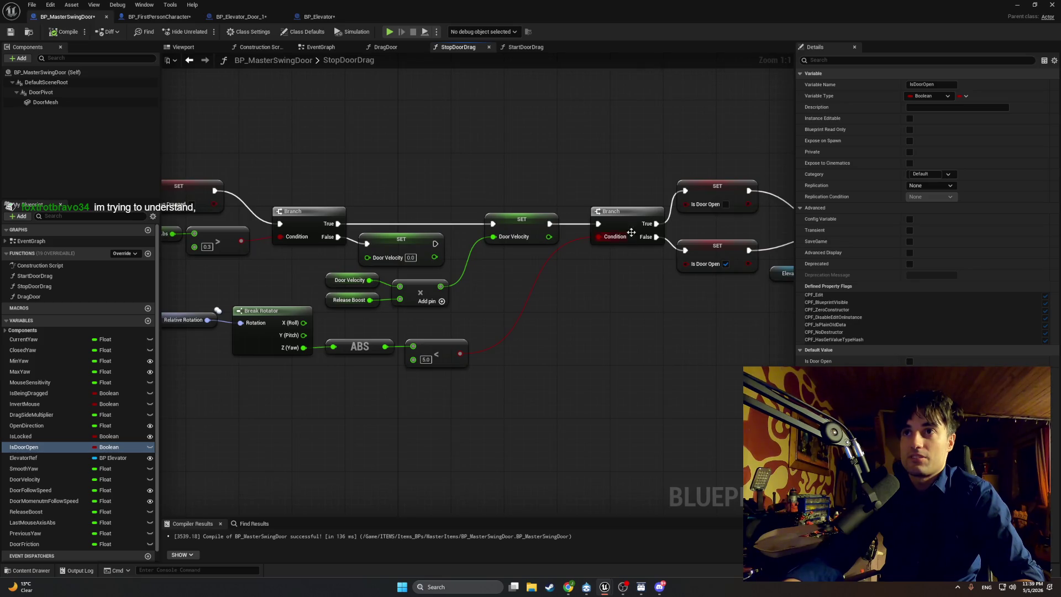
{"action": "mouse_move", "coordinate": [415, 352]}
{"action": "left_mouse_down"}
{"action": "mouse_move", "coordinate": [487, 355]}
{"action": "mouse_move", "coordinate": [446, 366]}
{"action": "mouse_move", "coordinate": [449, 343]}
{"action": "left_mouse_up"}
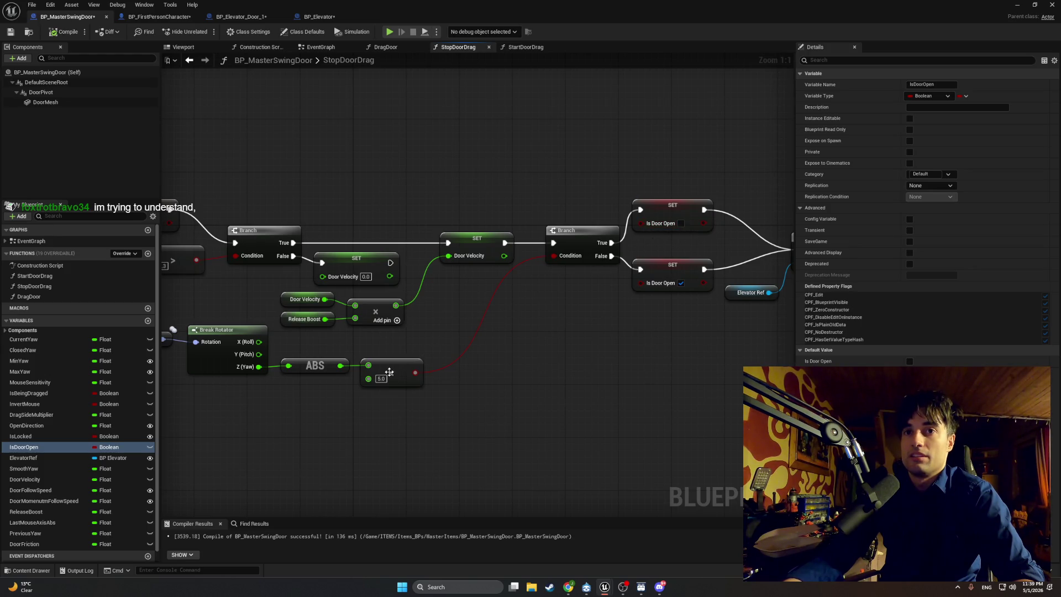
{"action": "left_click_drag", "start_coordinate": [379, 356], "coordinate": [423, 339]}
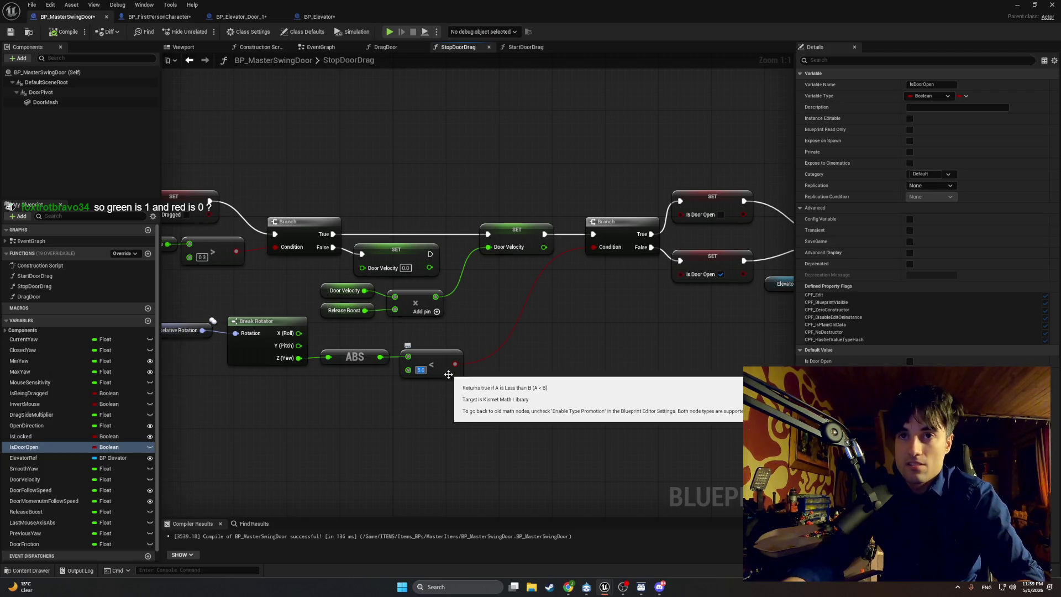
{"action": "type", "text": "1"}
{"action": "key", "text": "Return"}
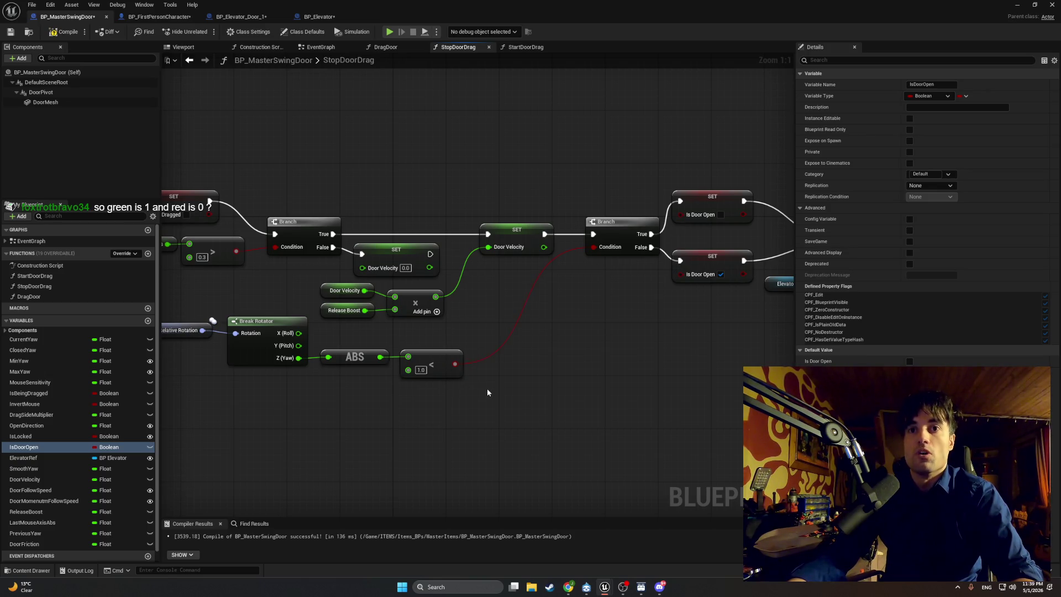
{"action": "left_click", "coordinate": [54, 32]}
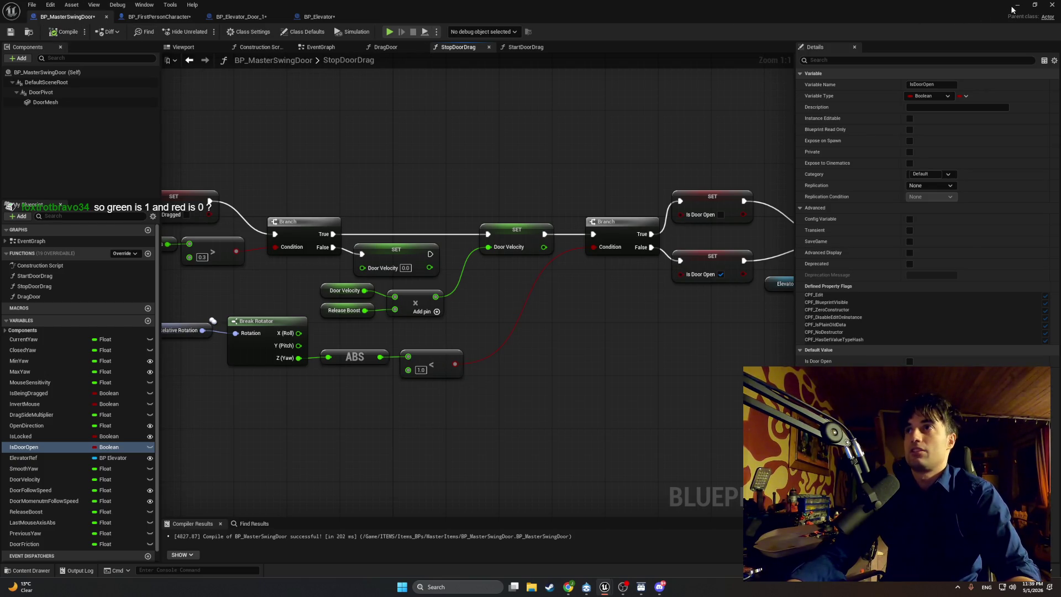
{"action": "key", "text": "alt+Tab"}
{"action": "left_click", "coordinate": [205, 31]}
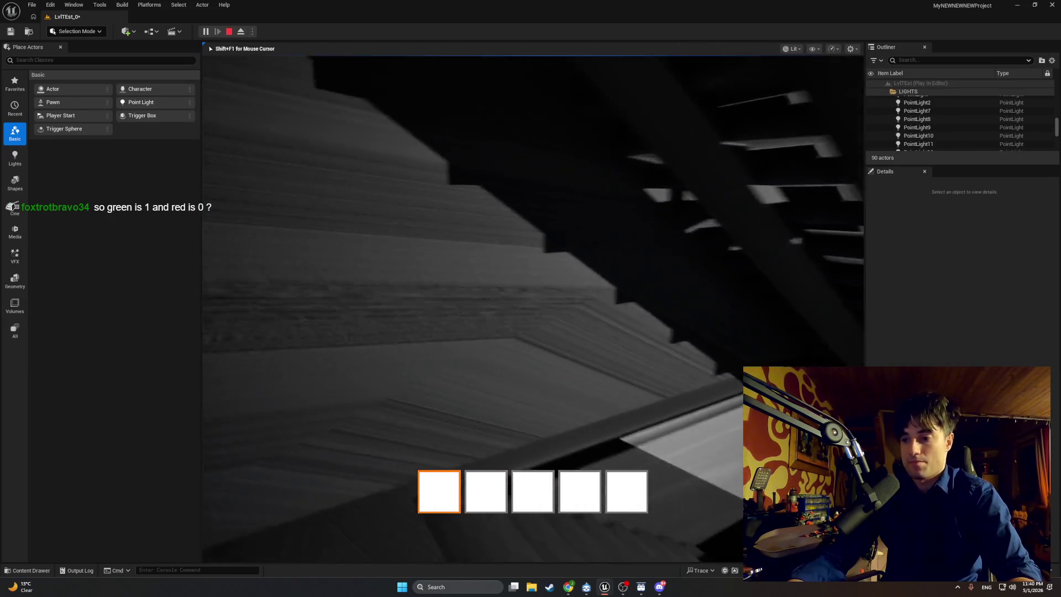
Walk the player forward to the elevator doors, then end the play session.
{"action": "key", "text": "w"}
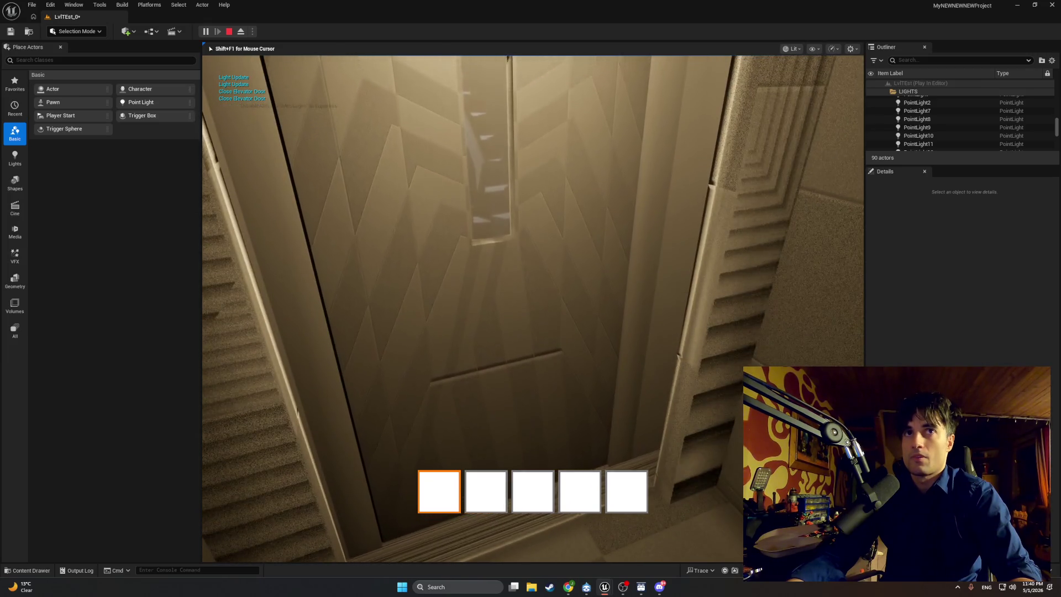
{"action": "key", "text": "Escape"}
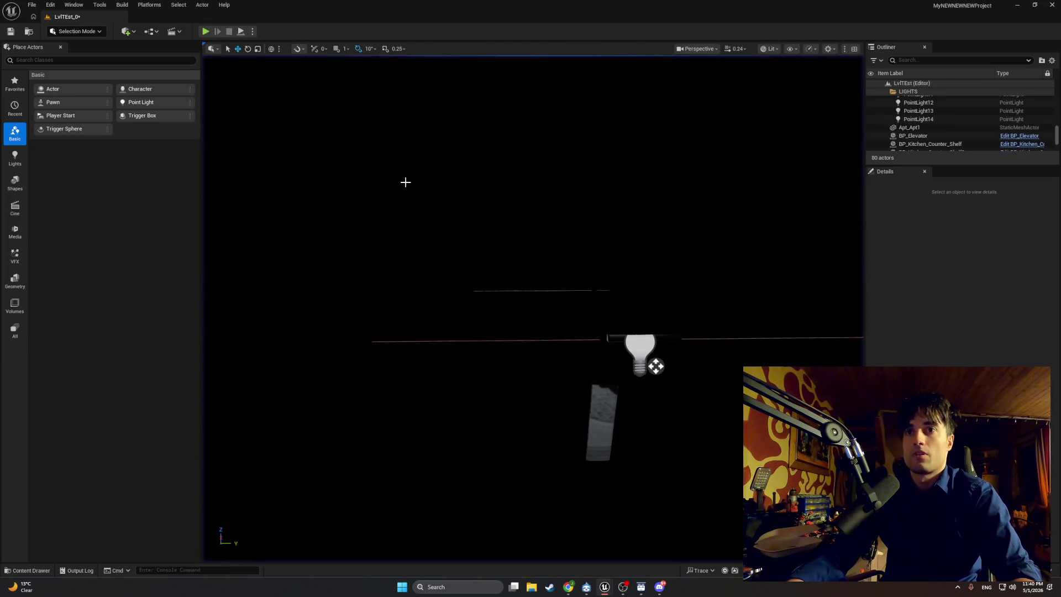
Minimize and restore the editor, open the Content Drawer, and bring BP_MasterSwingDoor's editor forward.
{"action": "left_click", "coordinate": [1024, 5]}
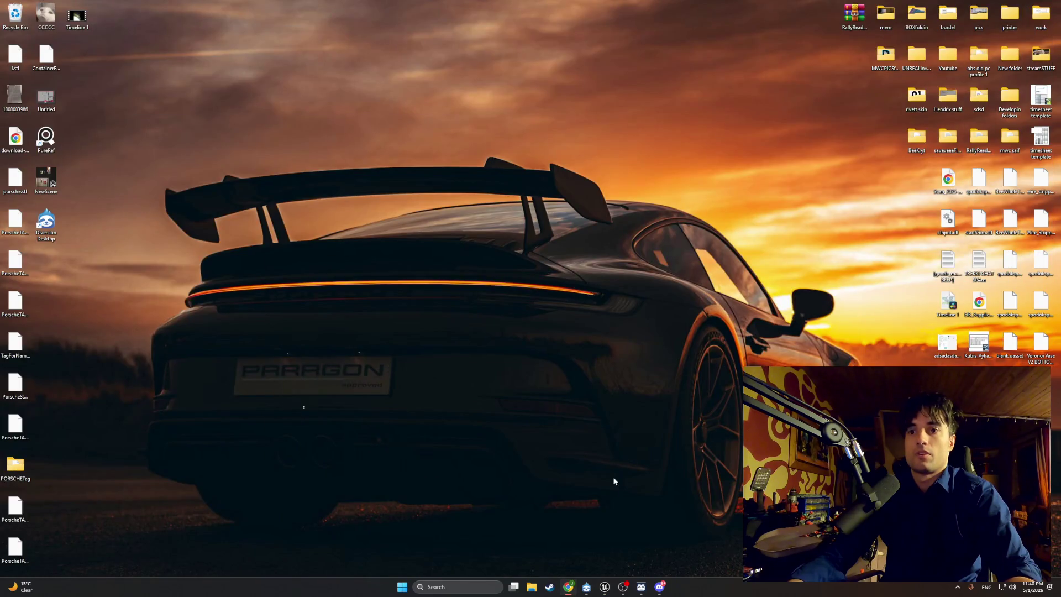
{"action": "left_click", "coordinate": [605, 587]}
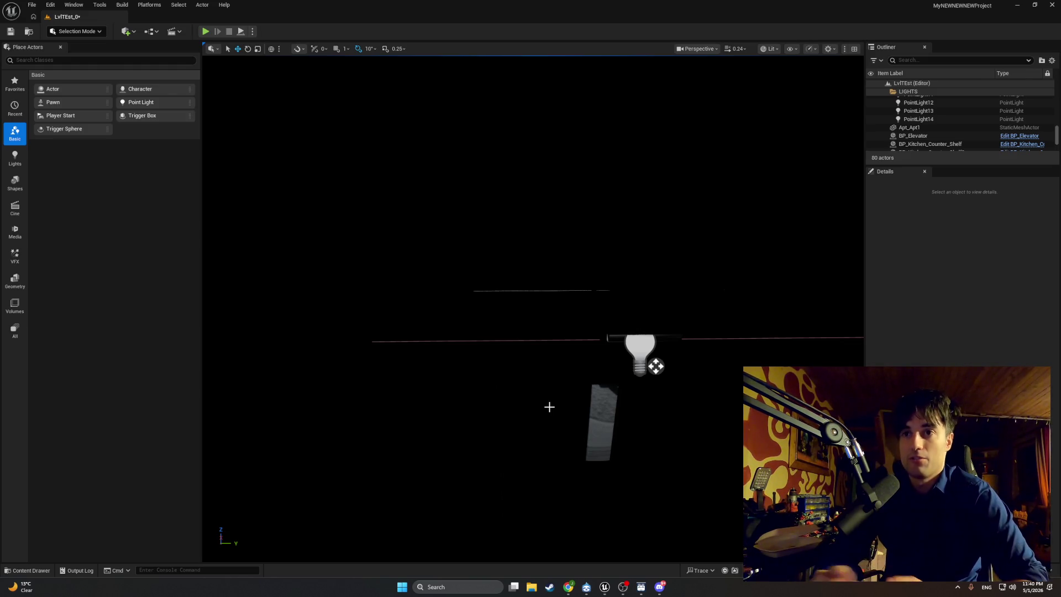
{"action": "key", "text": "ctrl+space"}
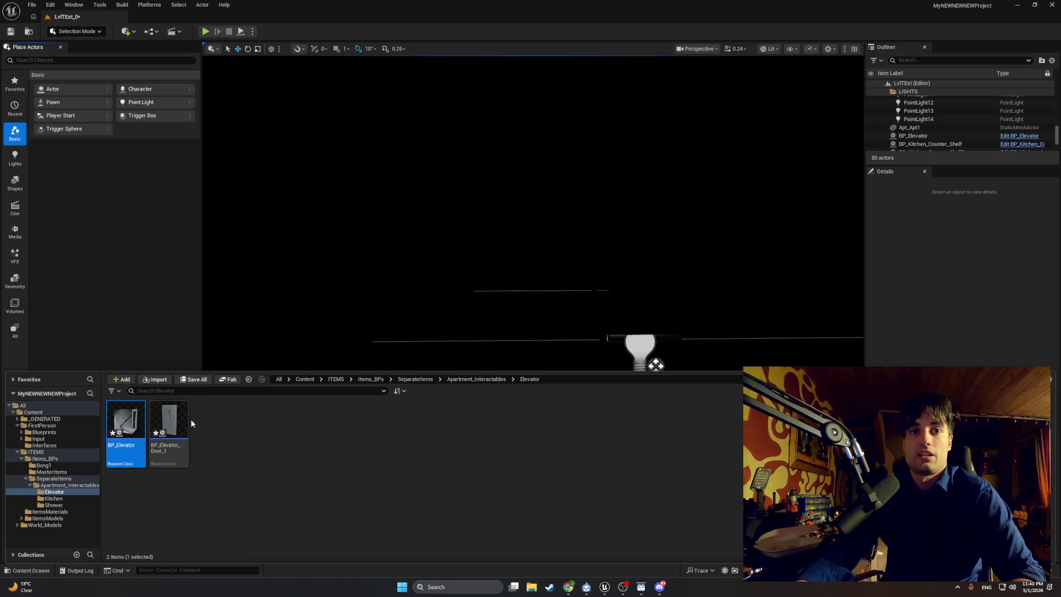
{"action": "mouse_move", "coordinate": [604, 585]}
{"action": "left_click", "coordinate": [650, 553]}
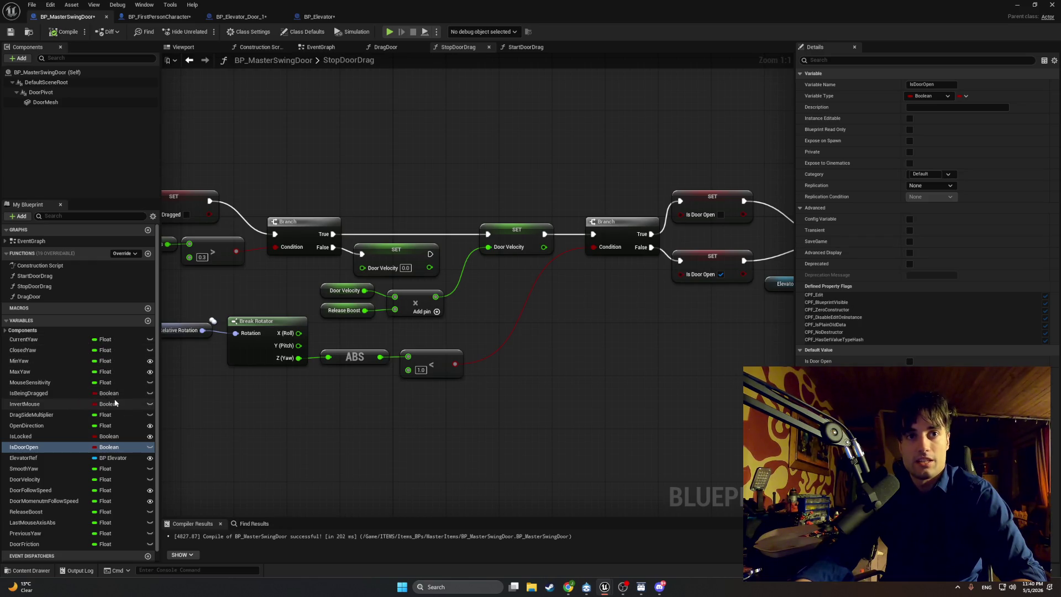
Pan to the comparison node, set its threshold to 51 then 5.0, and compile.
{"action": "left_click_drag", "start_coordinate": [515, 306], "coordinate": [402, 319]}
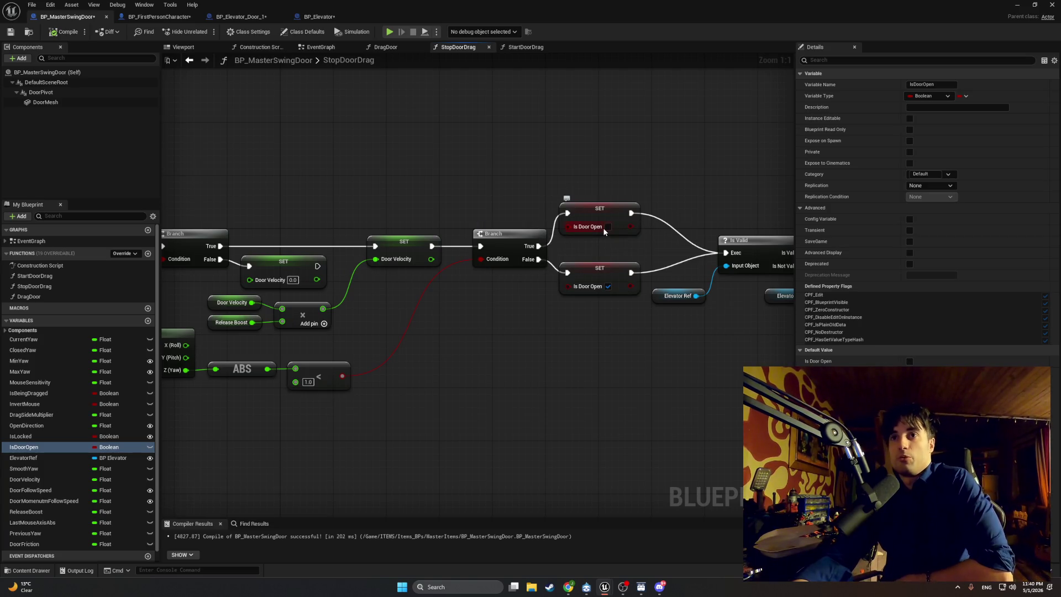
{"action": "left_click_drag", "start_coordinate": [220, 325], "coordinate": [470, 327]}
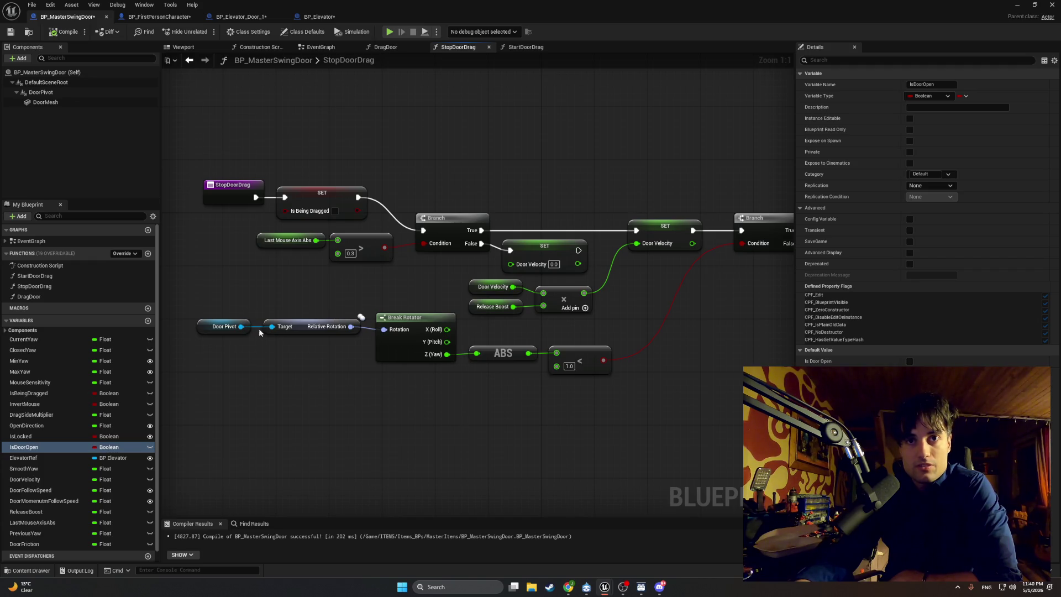
{"action": "left_click_drag", "start_coordinate": [485, 337], "coordinate": [472, 337]}
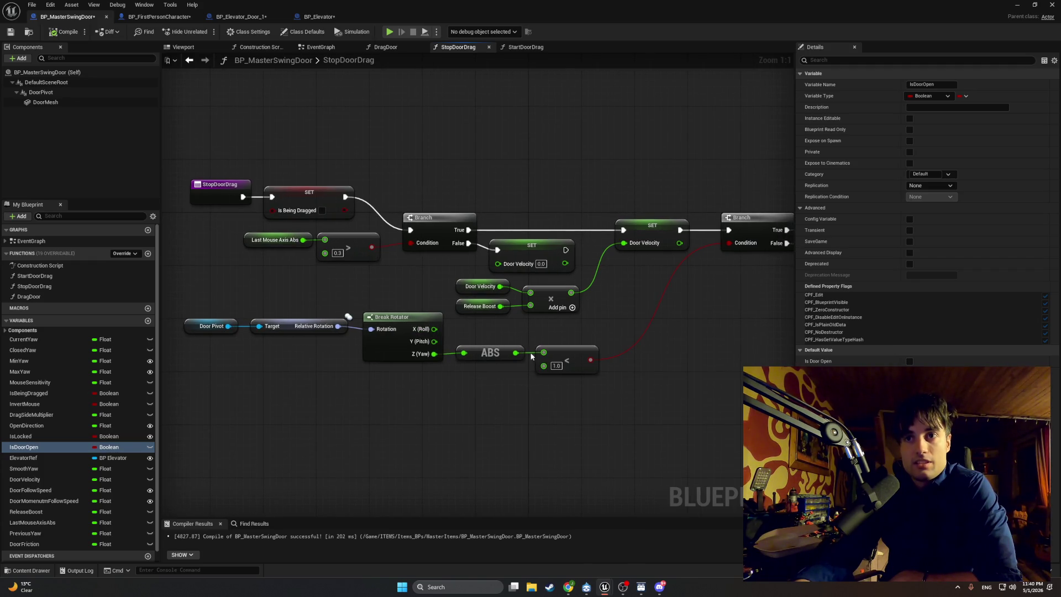
{"action": "type", "text": "51"}
{"action": "key", "text": "Return"}
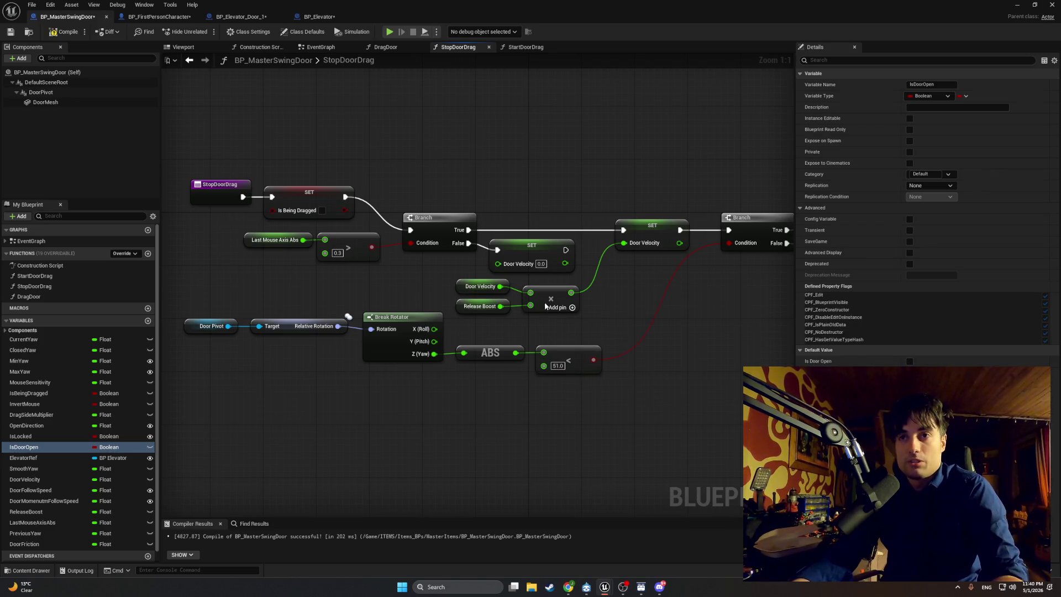
{"action": "left_click", "coordinate": [557, 366]}
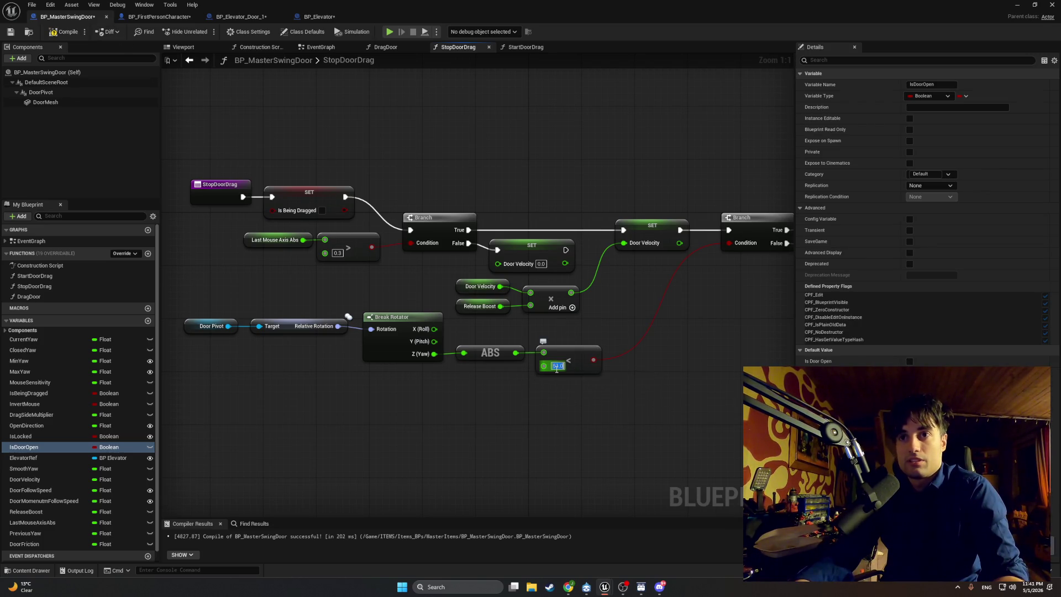
{"action": "key", "text": "BackSpace"}
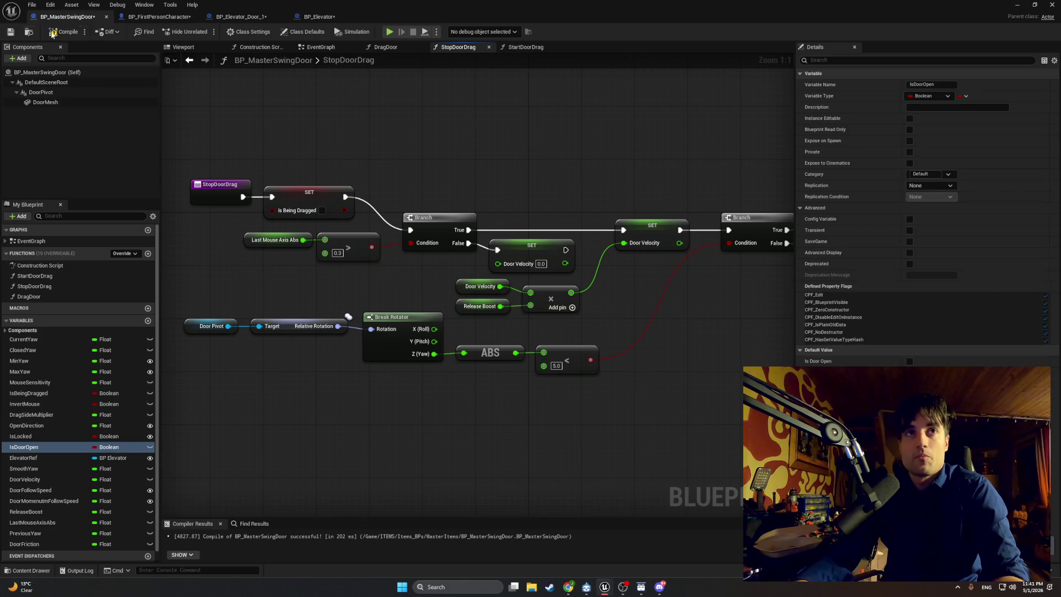
{"action": "left_click", "coordinate": [52, 33]}
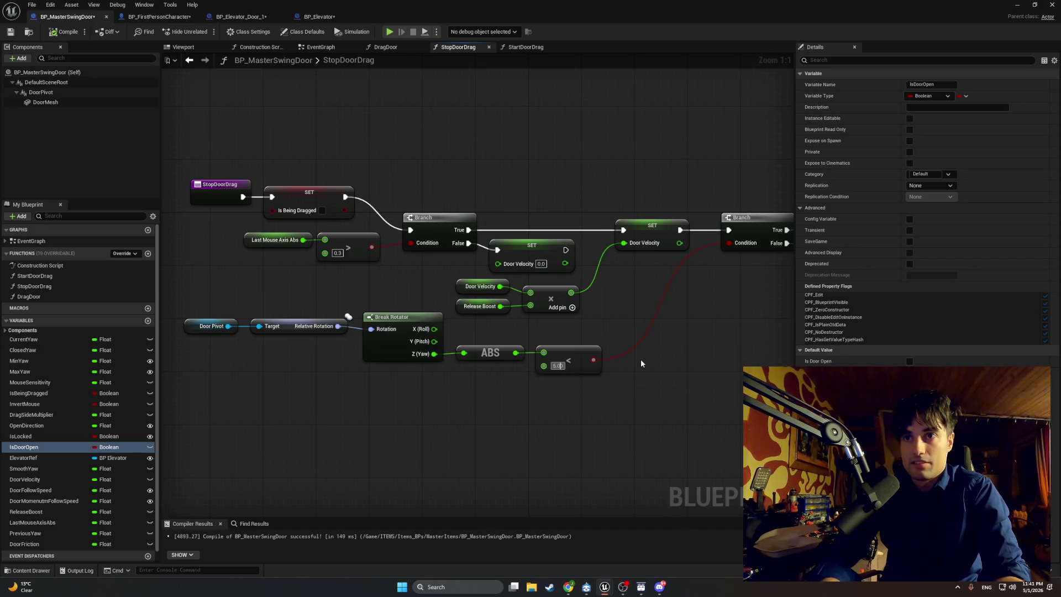
Raise the threshold to 50.0, pan to the Is Door Open setters, and start a play test.
{"action": "type", "text": "50"}
{"action": "key", "text": "Return"}
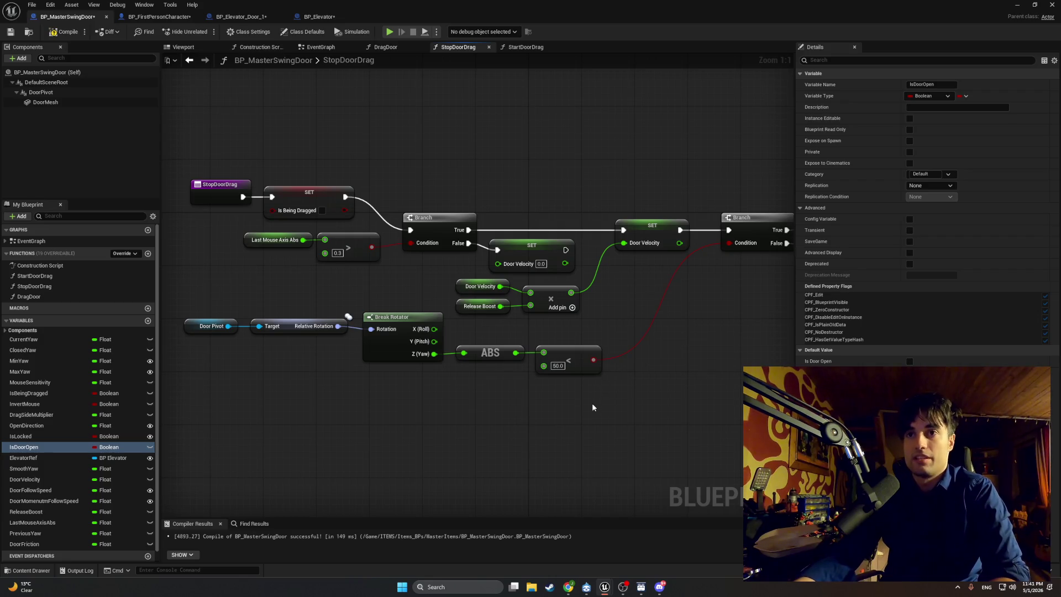
{"action": "left_click_drag", "start_coordinate": [652, 372], "coordinate": [597, 369]}
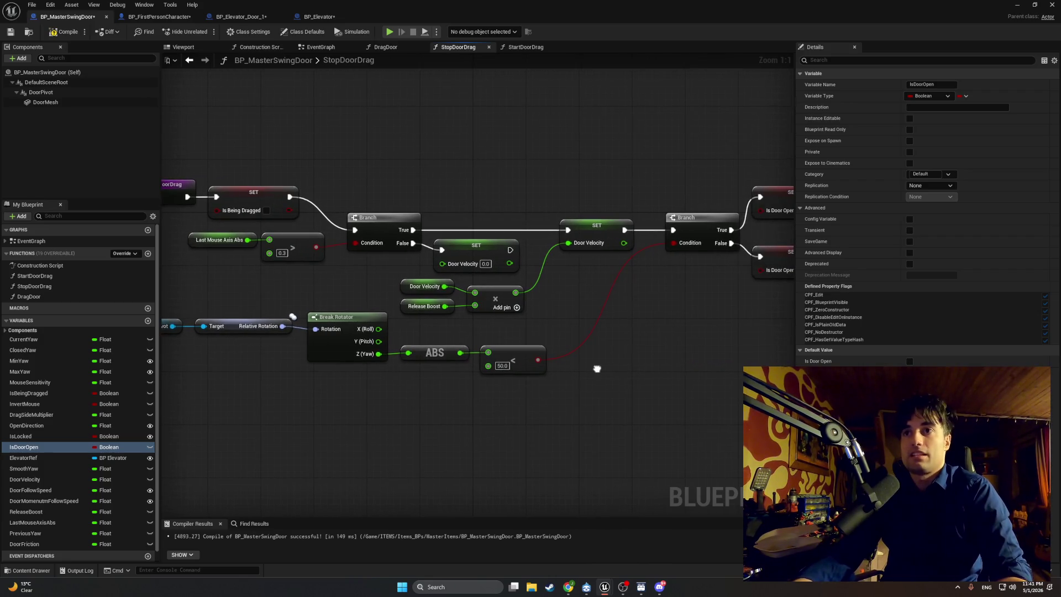
{"action": "left_click_drag", "start_coordinate": [539, 349], "coordinate": [487, 347]}
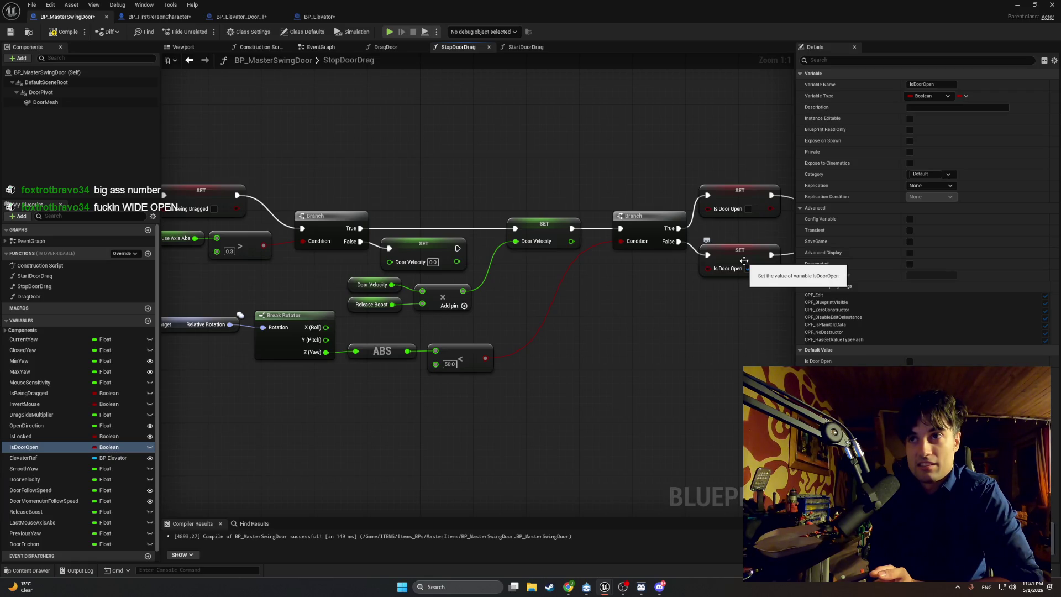
{"action": "key", "text": "alt+p"}
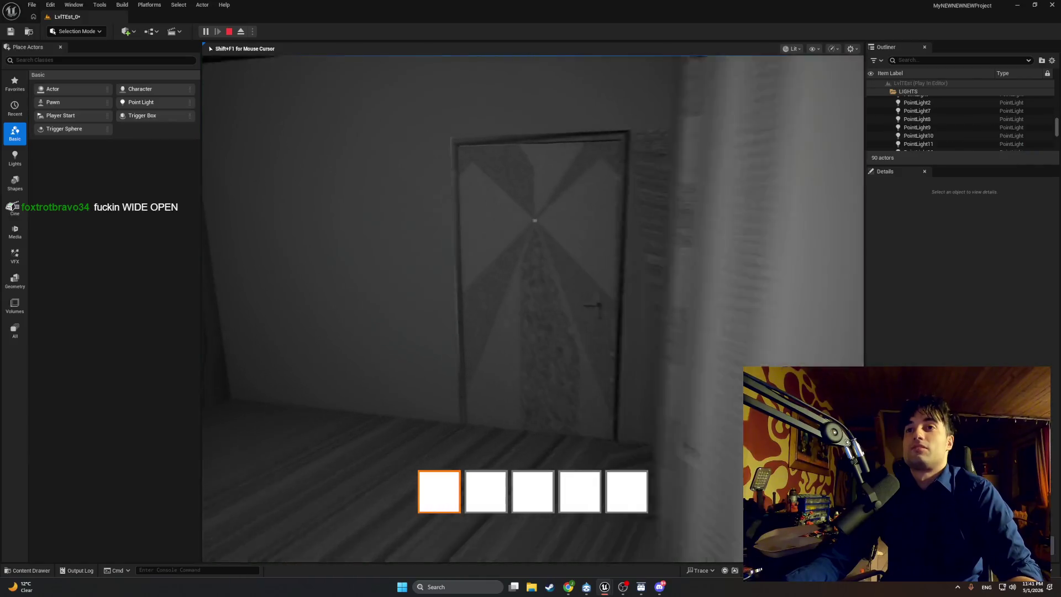
Walk through the stair room, hallway and dark room, then pass through the ajar door.
{"action": "key", "text": "w"}
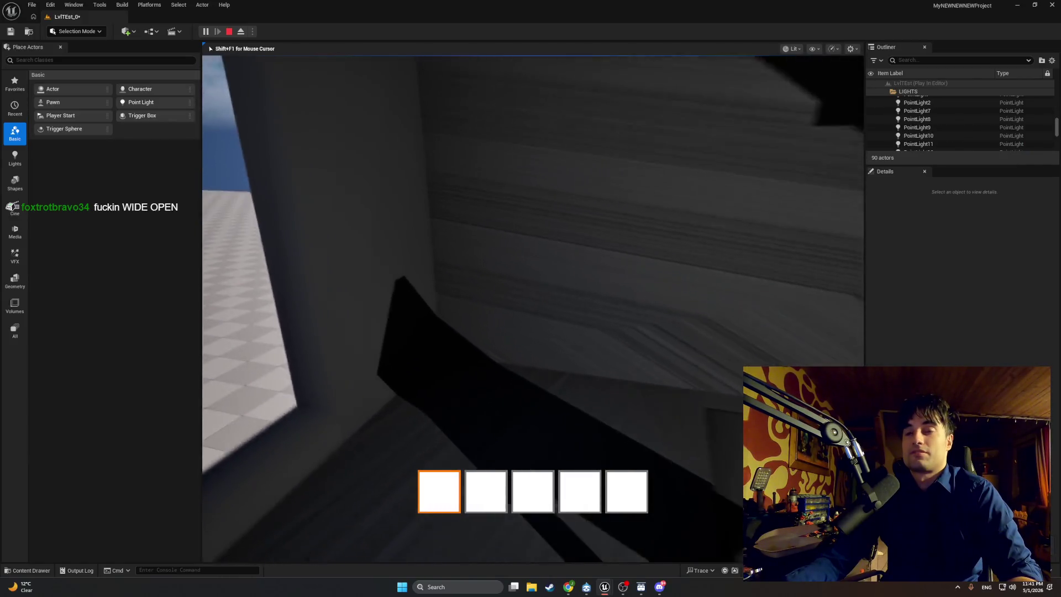
{"action": "key", "text": "w"}
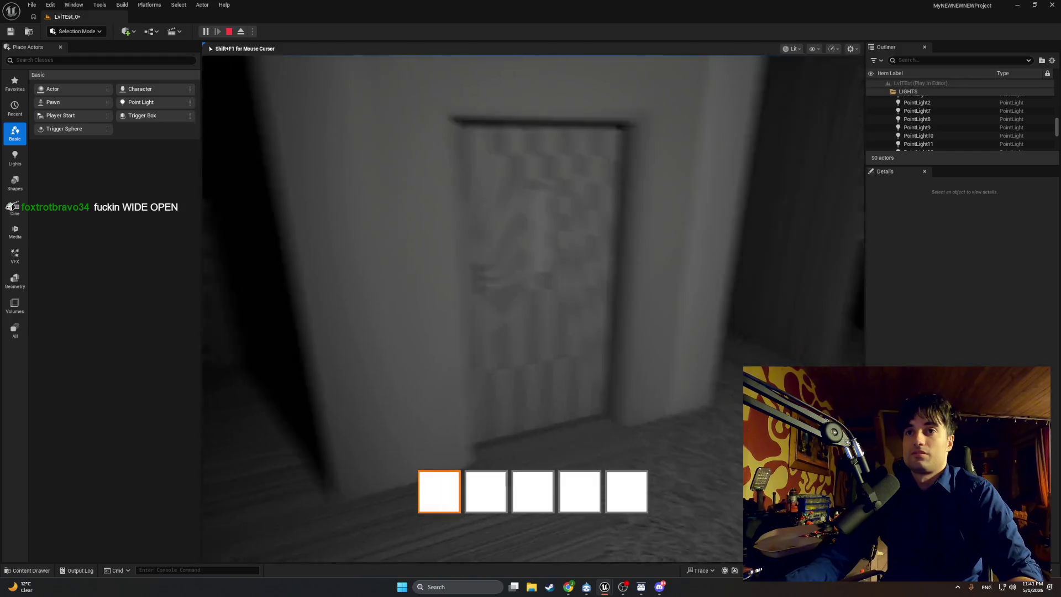
{"action": "key", "text": "w"}
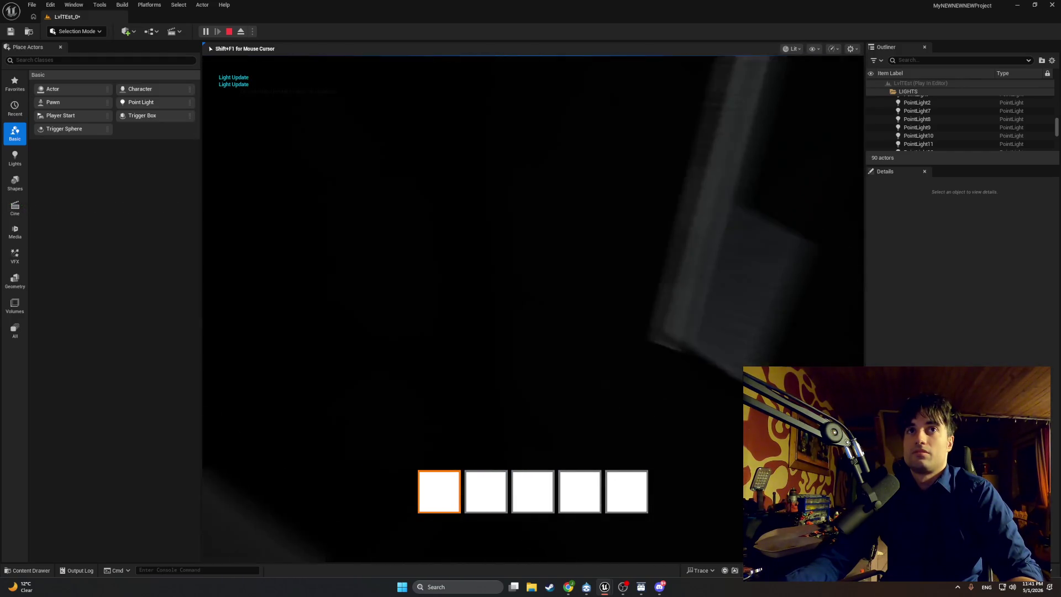
{"action": "key", "text": "s"}
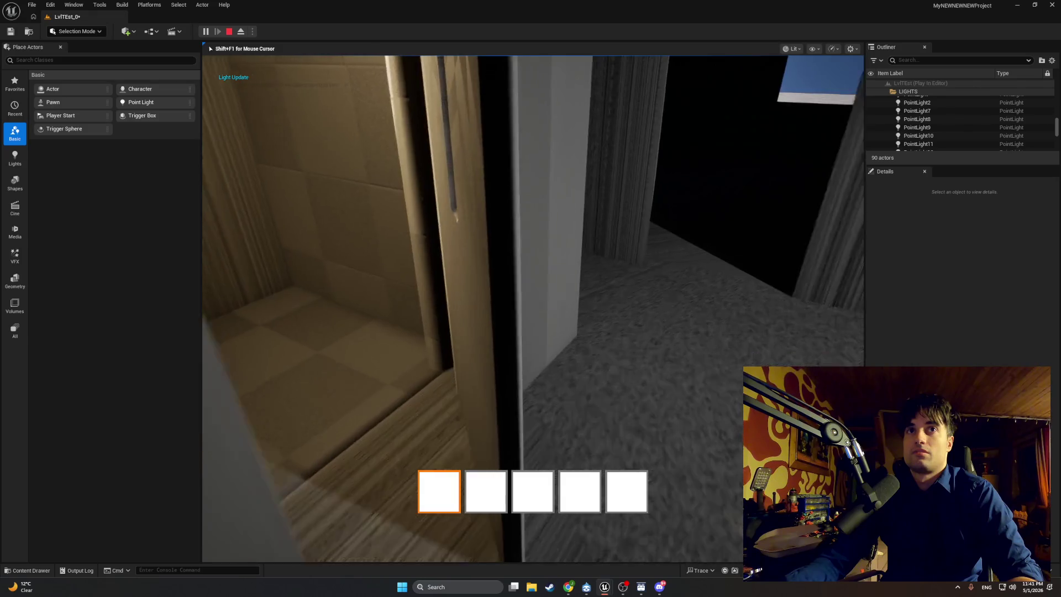
{"action": "key", "text": "w"}
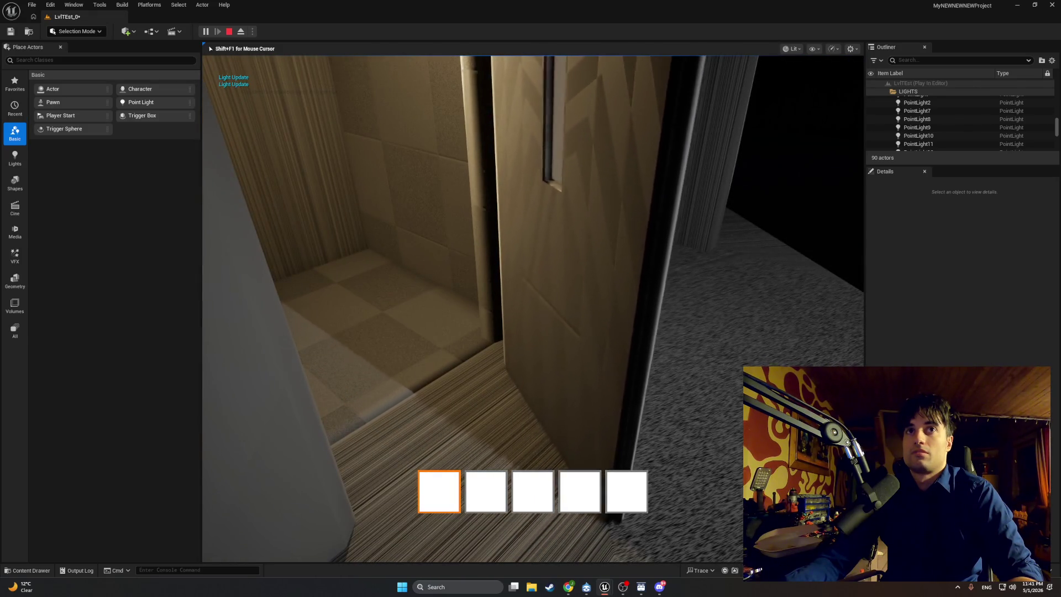
{"action": "key", "text": "w"}
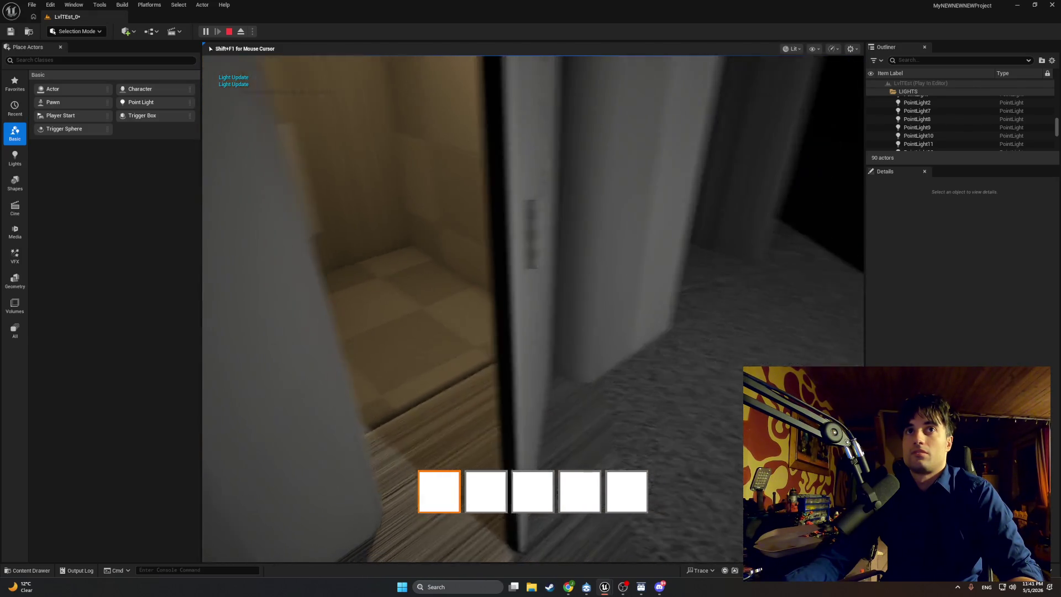
{"action": "key", "text": "w"}
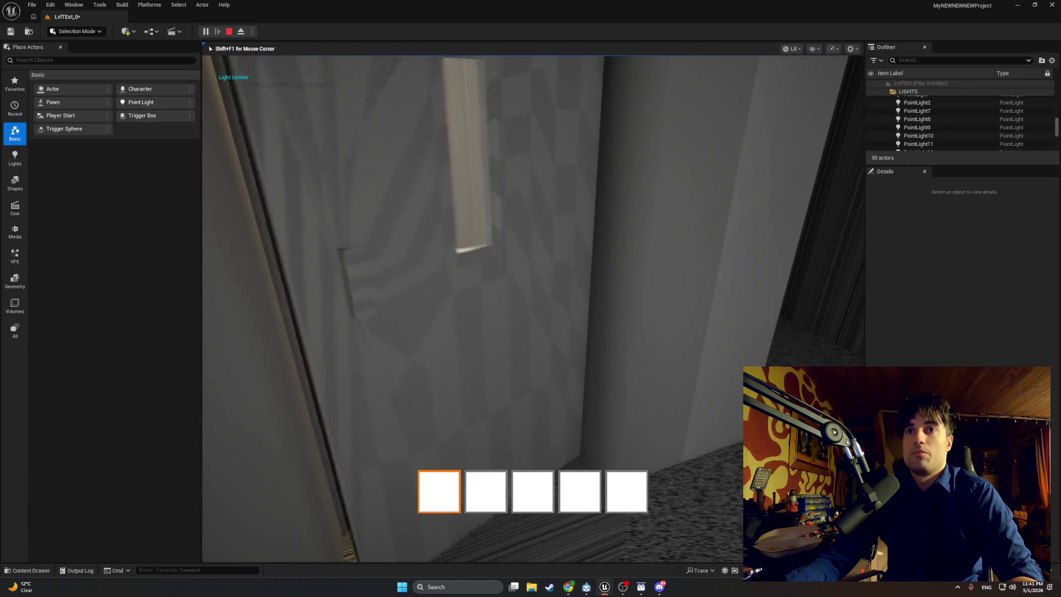
{"action": "key", "text": "w"}
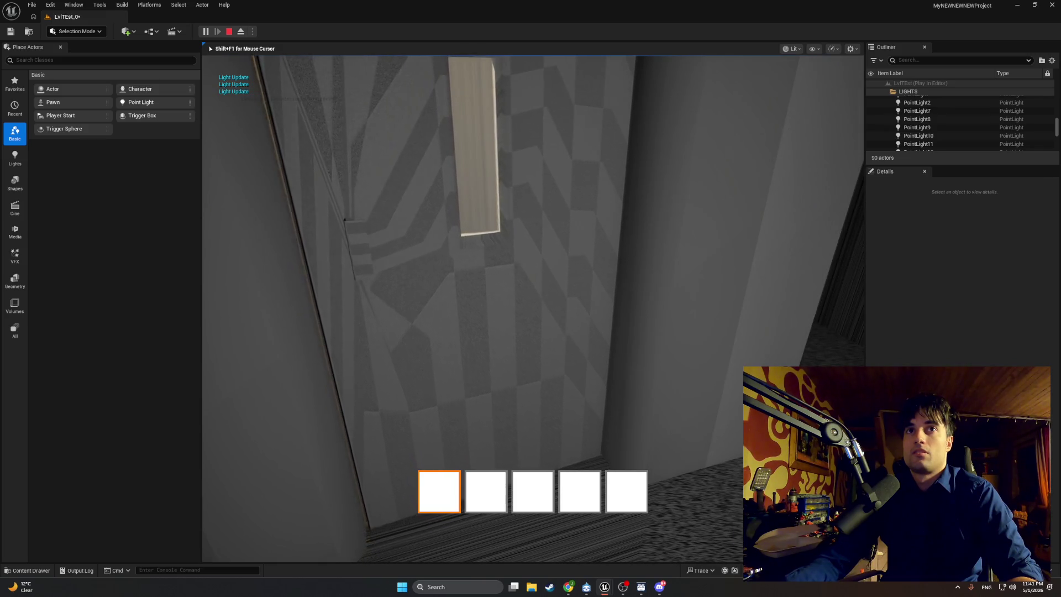
Open the dark-room door with E, walk into the elevator, end play, and return to the door Blueprint.
{"action": "key", "text": "a"}
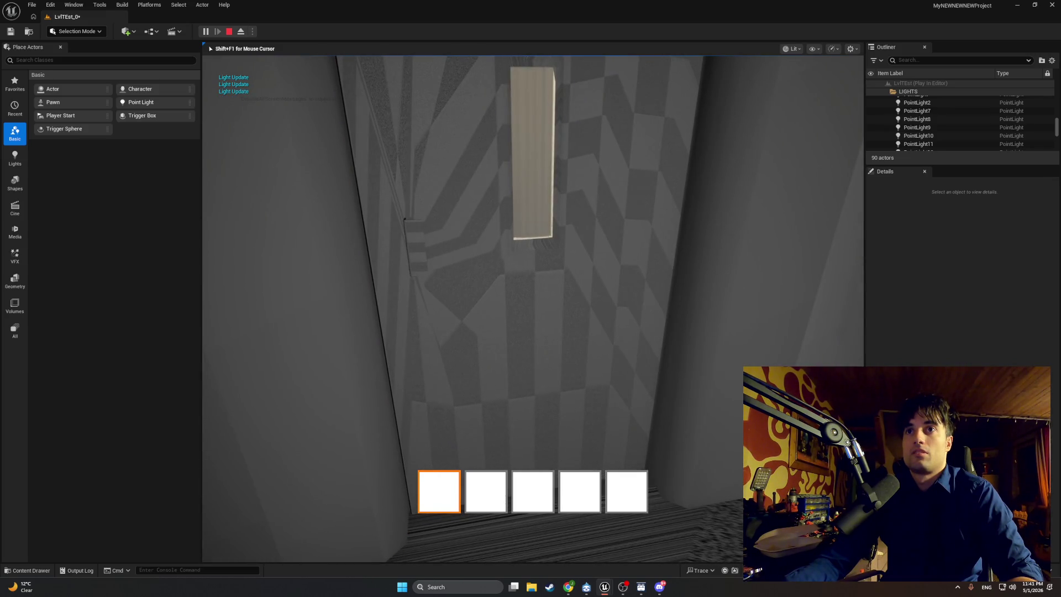
{"action": "key", "text": "w"}
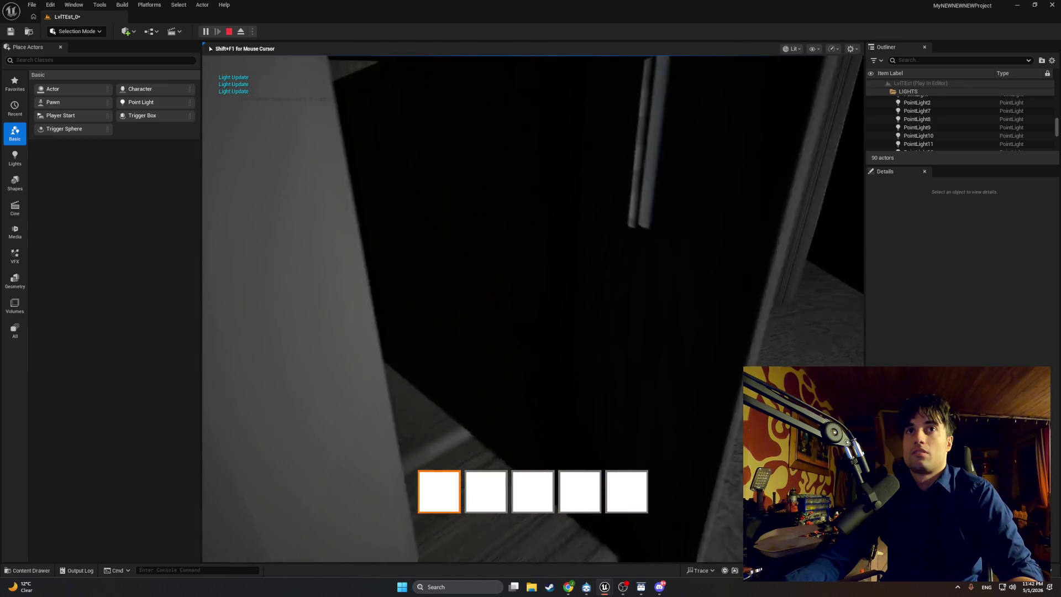
{"action": "key", "text": "e"}
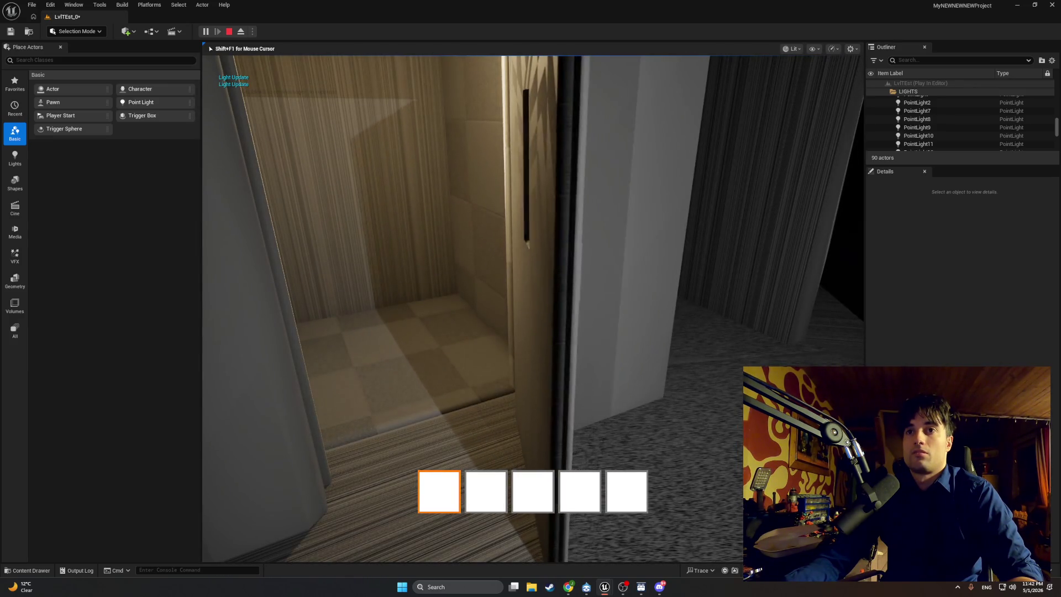
{"action": "key", "text": "w"}
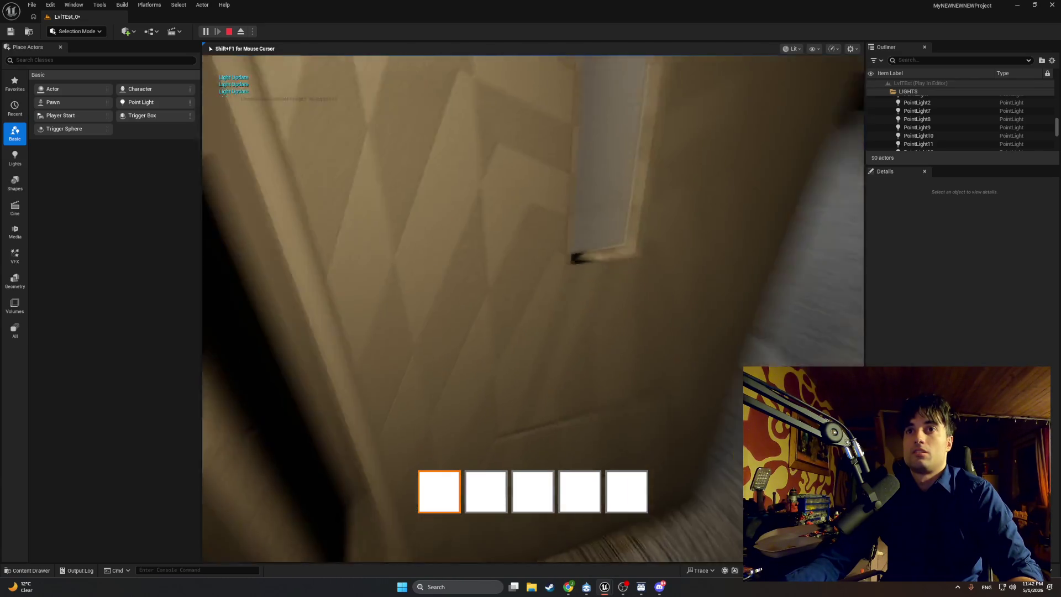
{"action": "key", "text": "w"}
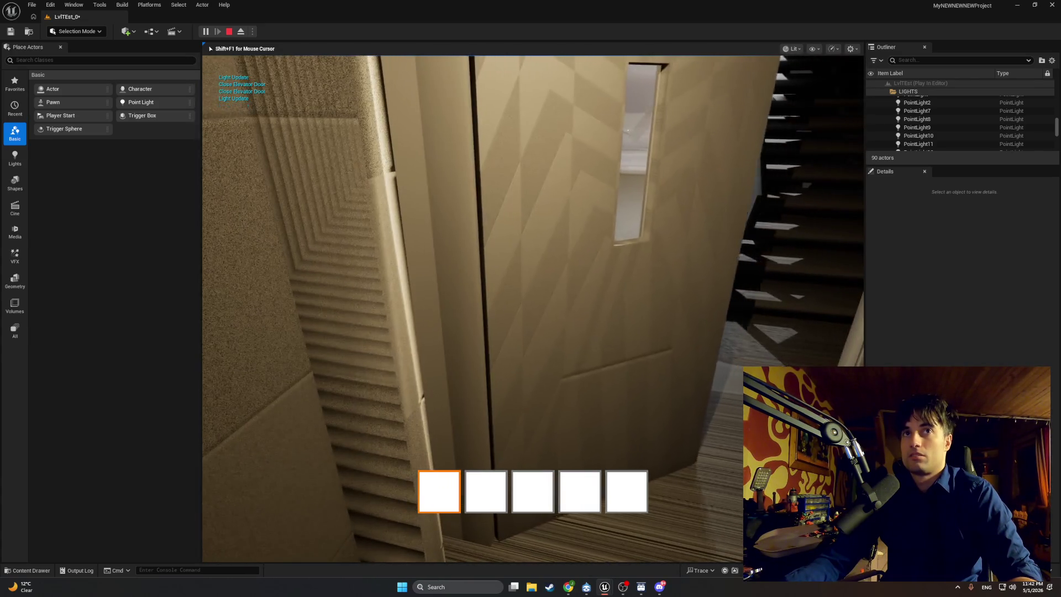
{"action": "key", "text": "w"}
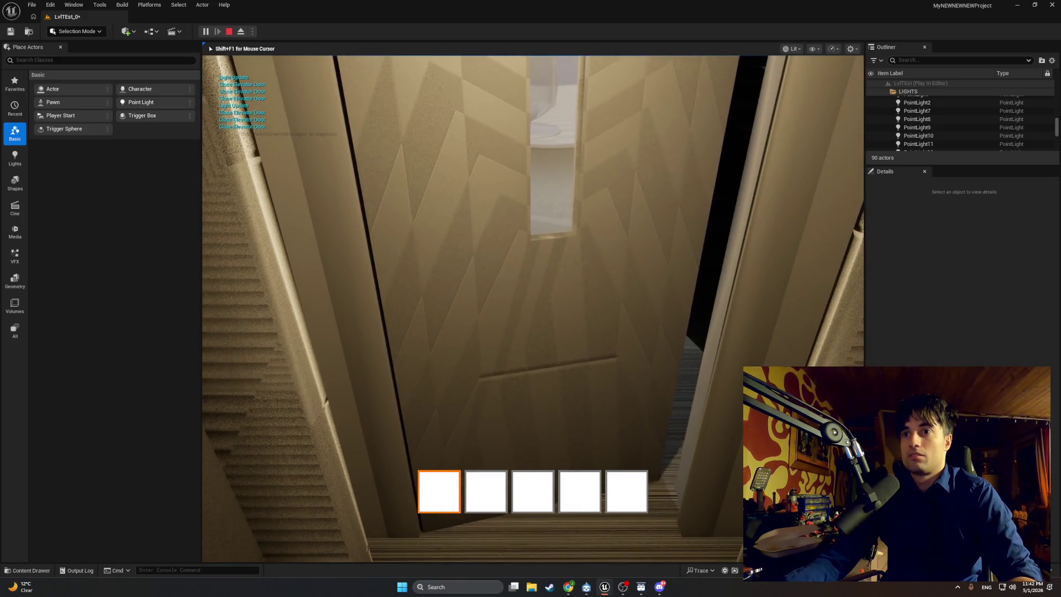
{"action": "mouse_move", "coordinate": [531, 298]}
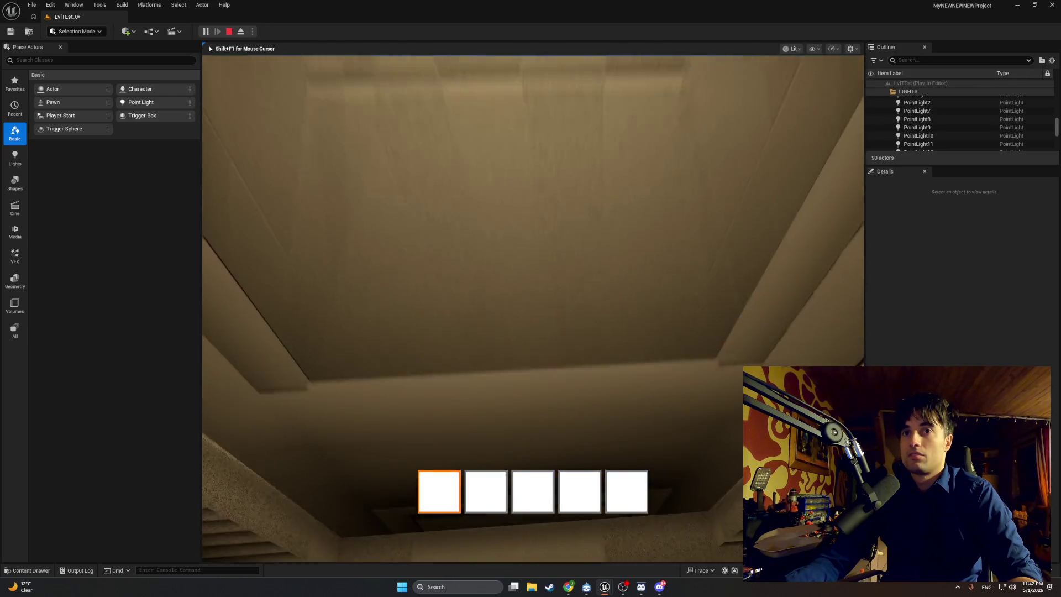
{"action": "key", "text": "Escape"}
{"action": "mouse_move", "coordinate": [604, 587]}
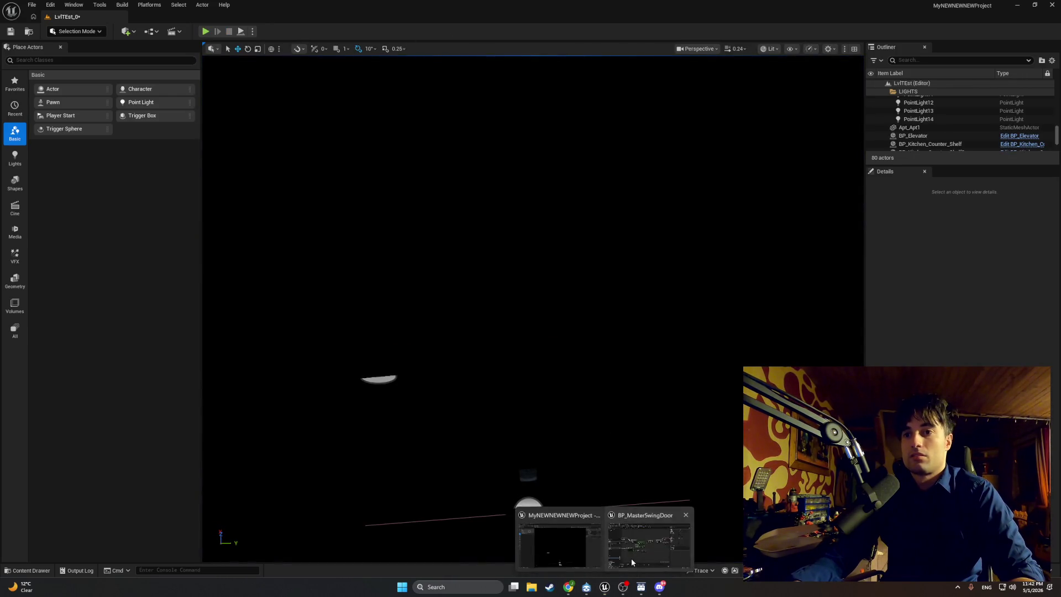
{"action": "left_click", "coordinate": [631, 558]}
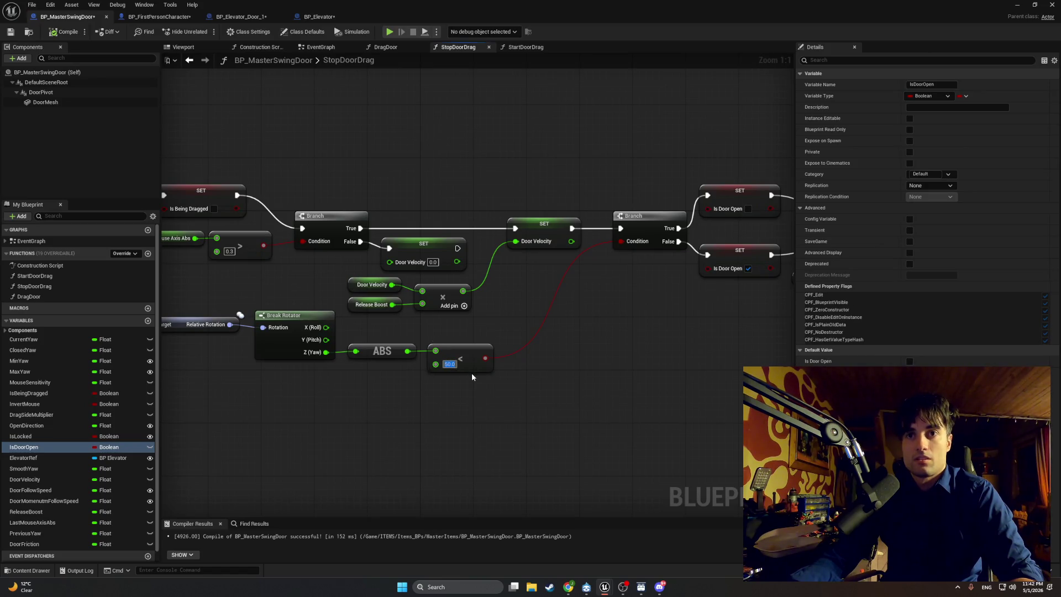
Reset the less-than threshold to 5.0, pan the graph left, and open the DragDoor graph.
{"action": "type", "text": "5"}
{"action": "key", "text": "Return"}
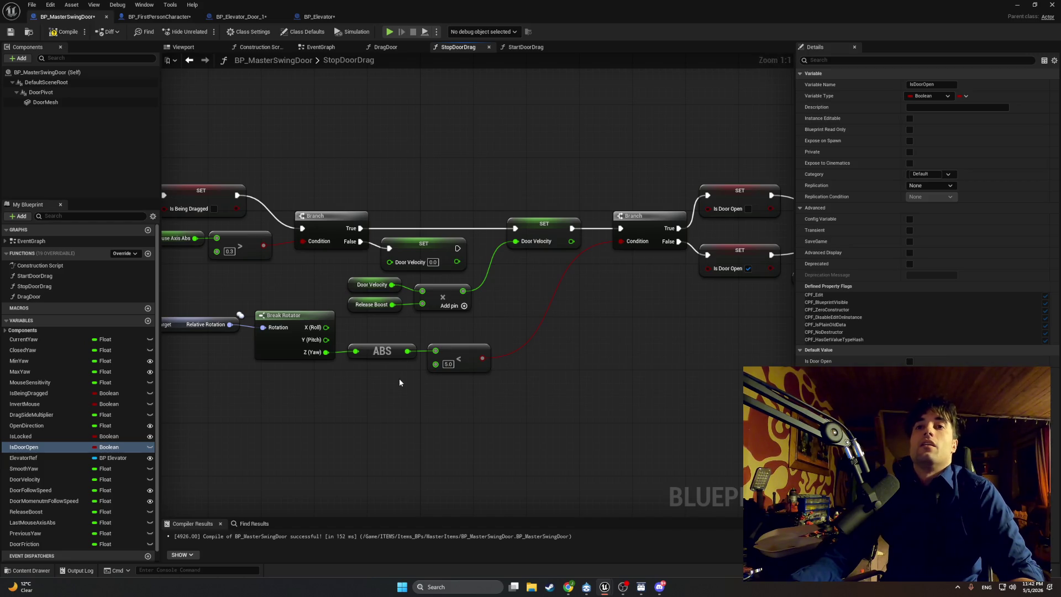
{"action": "left_click_drag", "start_coordinate": [399, 378], "coordinate": [498, 368]}
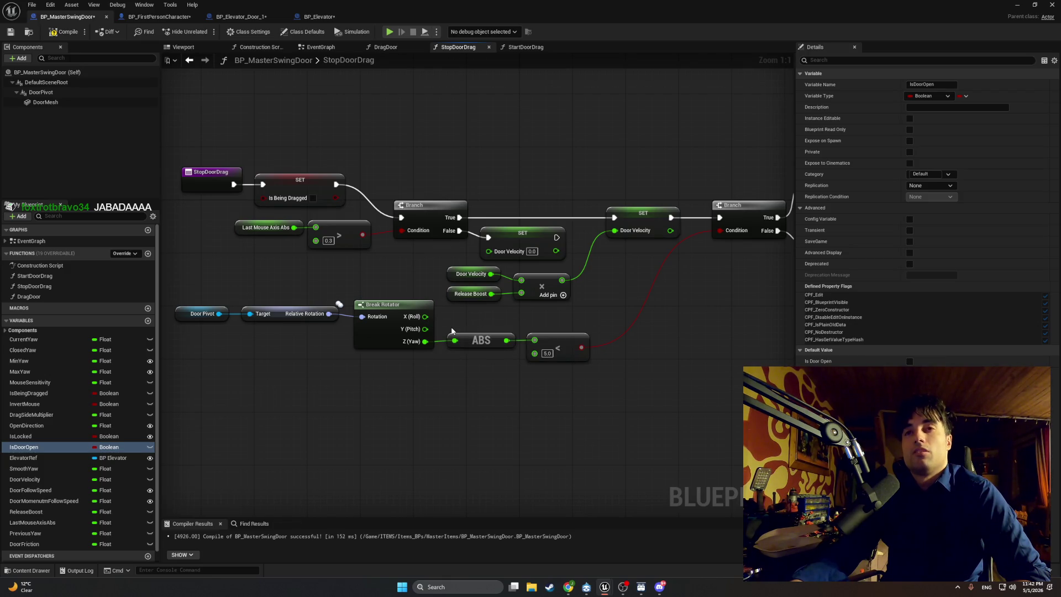
{"action": "left_click", "coordinate": [383, 46]}
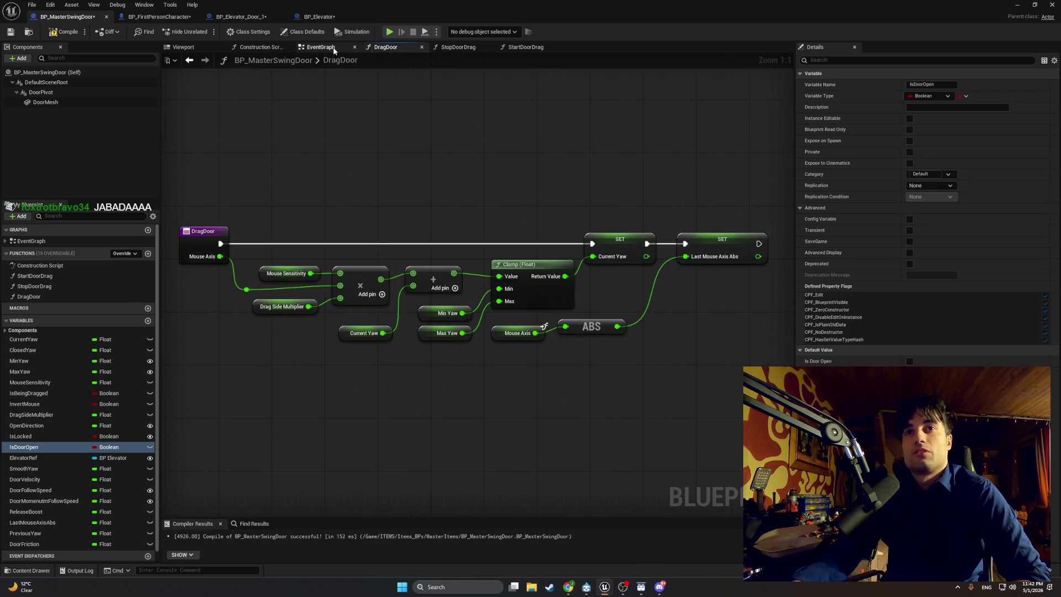
Browse the EventGraph and Construction Script, then wire Smooth Yaw into Make Rotator's X (Roll).
{"action": "left_click", "coordinate": [332, 47]}
{"action": "left_click", "coordinate": [263, 47]}
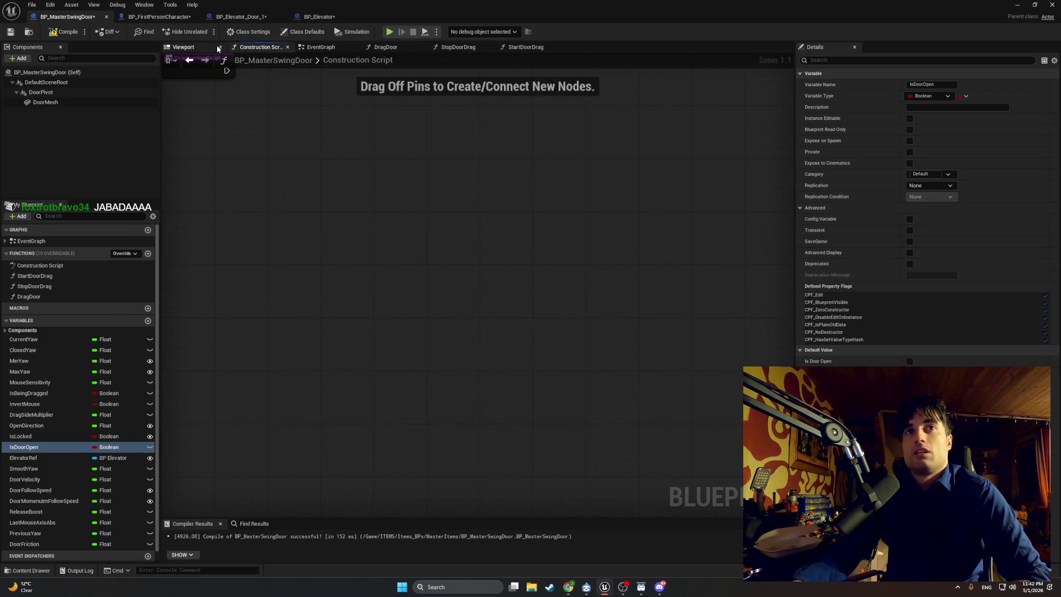
{"action": "left_click", "coordinate": [316, 48]}
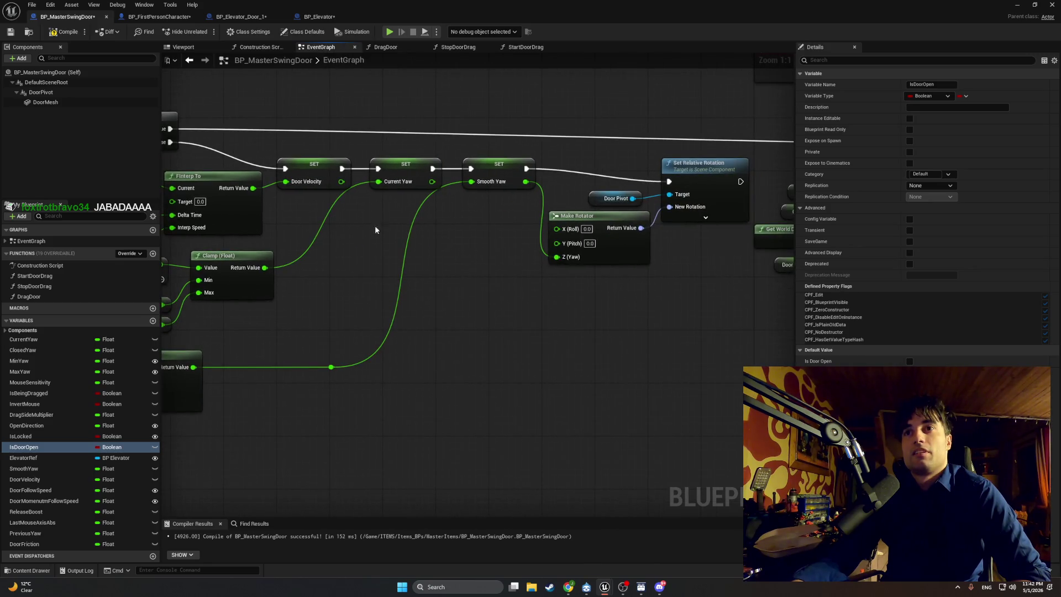
{"action": "mouse_move", "coordinate": [392, 228]}
{"action": "left_mouse_down"}
{"action": "mouse_move", "coordinate": [446, 241]}
{"action": "mouse_move", "coordinate": [292, 222]}
{"action": "mouse_move", "coordinate": [385, 318]}
{"action": "left_mouse_up"}
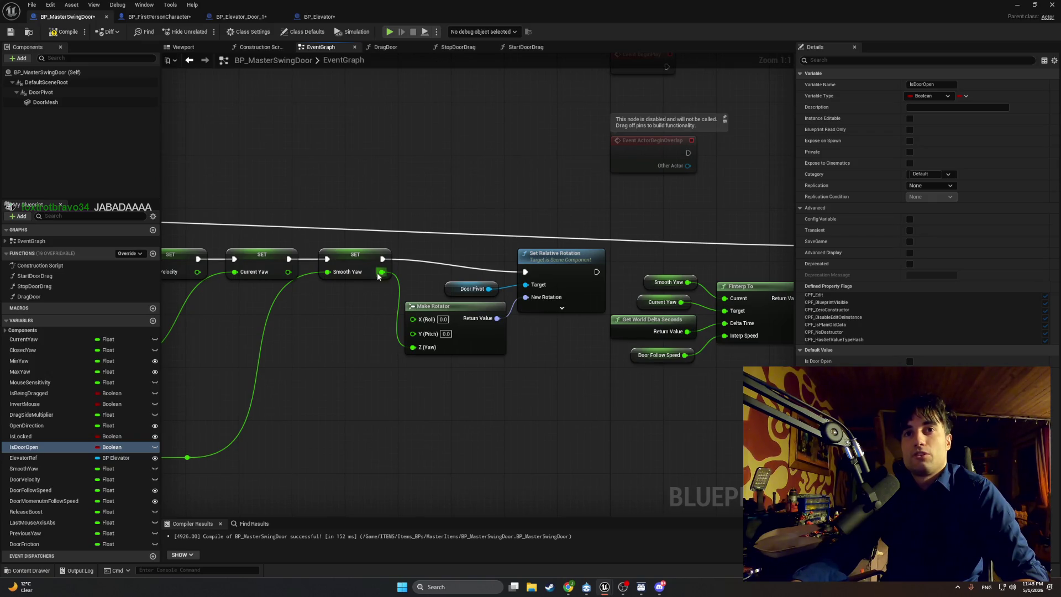
{"action": "left_click_drag", "start_coordinate": [378, 277], "coordinate": [419, 325]}
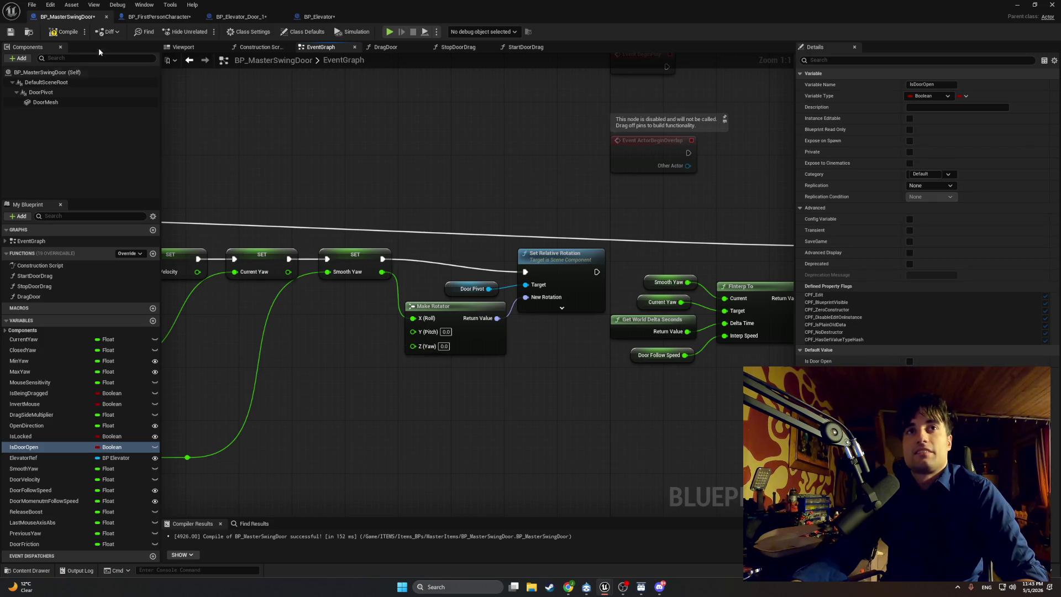
Compile, play-test walking up and opening the door, then end play and return to the Blueprint.
{"action": "left_click", "coordinate": [65, 32]}
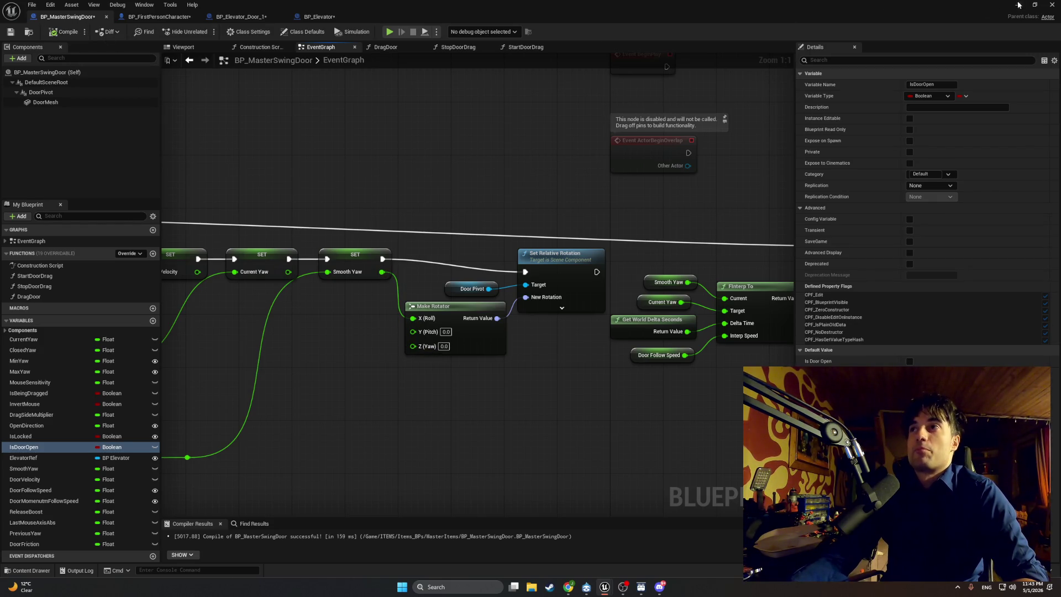
{"action": "left_click", "coordinate": [1018, 5]}
{"action": "left_click", "coordinate": [214, 34]}
{"action": "key", "text": "w"}
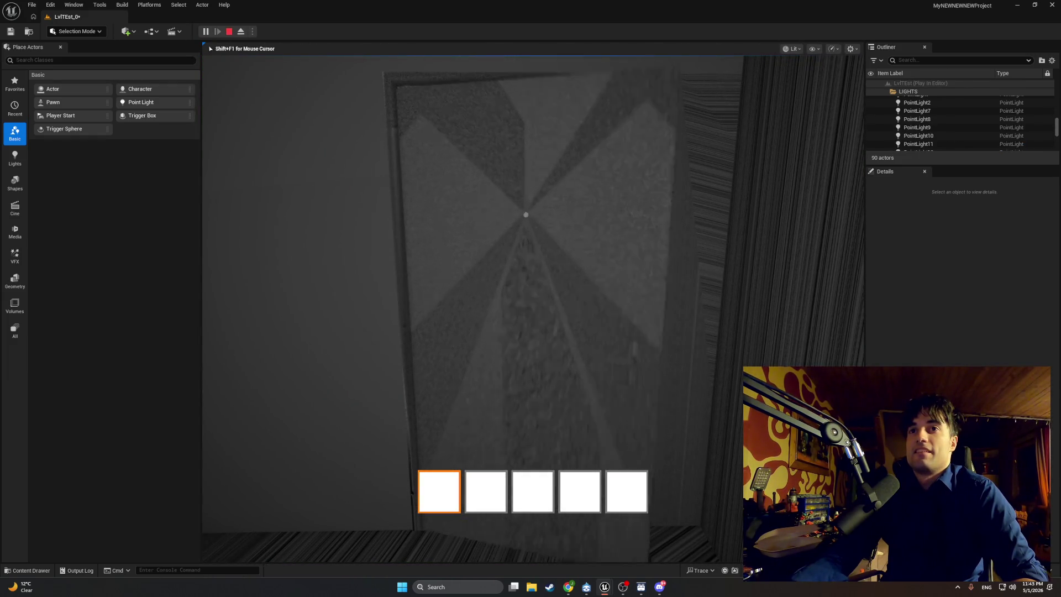
{"action": "key", "text": "e"}
{"action": "key", "text": "Escape"}
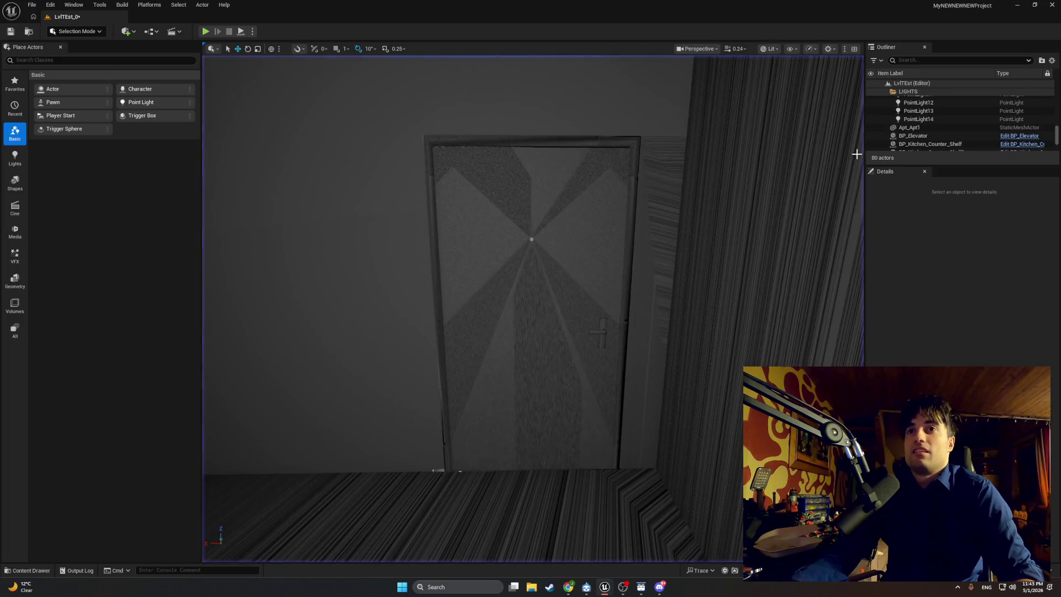
{"action": "mouse_move", "coordinate": [608, 585]}
{"action": "left_click", "coordinate": [634, 556]}
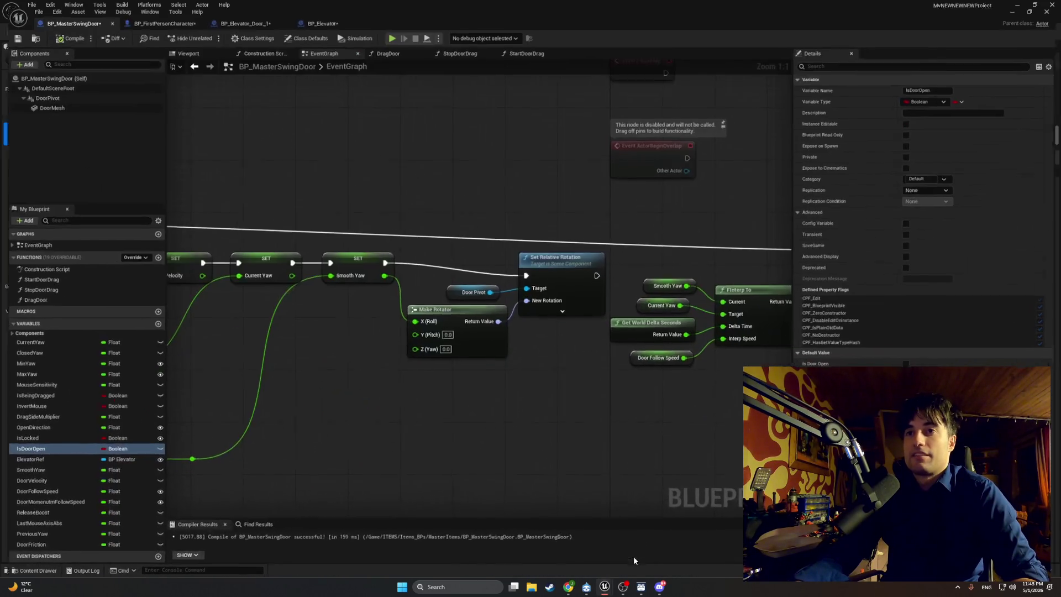
Recompile the door Blueprint and pan to the later FInterp To and Set Relative Rotation nodes.
{"action": "left_click", "coordinate": [552, 373]}
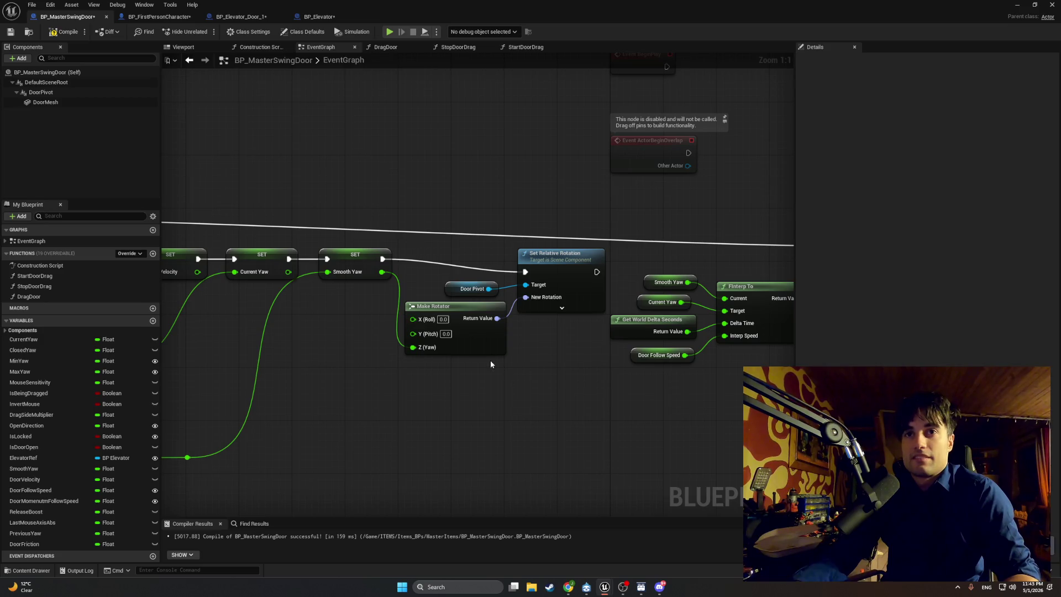
{"action": "mouse_move", "coordinate": [557, 381]}
{"action": "left_mouse_down"}
{"action": "mouse_move", "coordinate": [343, 372]}
{"action": "mouse_move", "coordinate": [1058, 326]}
{"action": "left_mouse_up"}
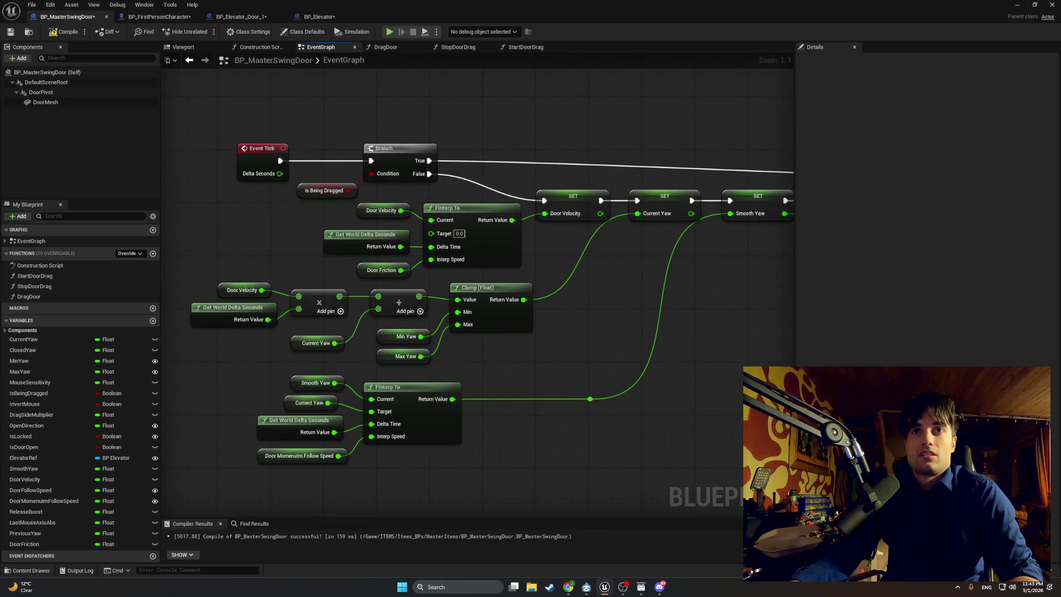
{"action": "left_click", "coordinate": [51, 32]}
{"action": "mouse_move", "coordinate": [718, 288]}
{"action": "left_mouse_down"}
{"action": "mouse_move", "coordinate": [363, 277]}
{"action": "mouse_move", "coordinate": [409, 283]}
{"action": "mouse_move", "coordinate": [397, 283]}
{"action": "left_mouse_up"}
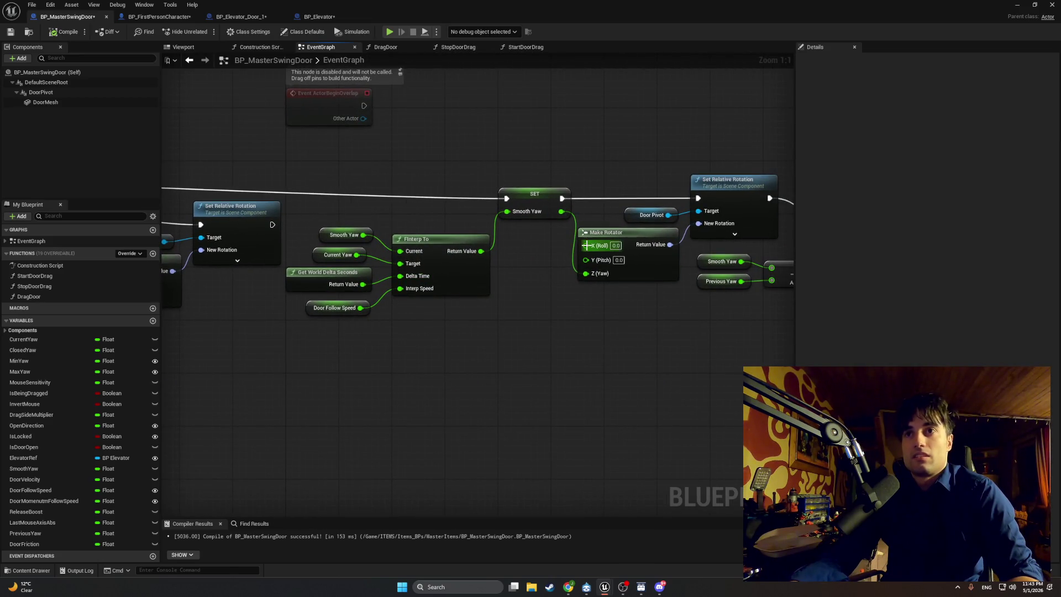
Wire Smooth Yaw into the second Make Rotator's X (Roll) pin, recompile, and return to the level.
{"action": "left_click_drag", "start_coordinate": [585, 245], "coordinate": [562, 213]}
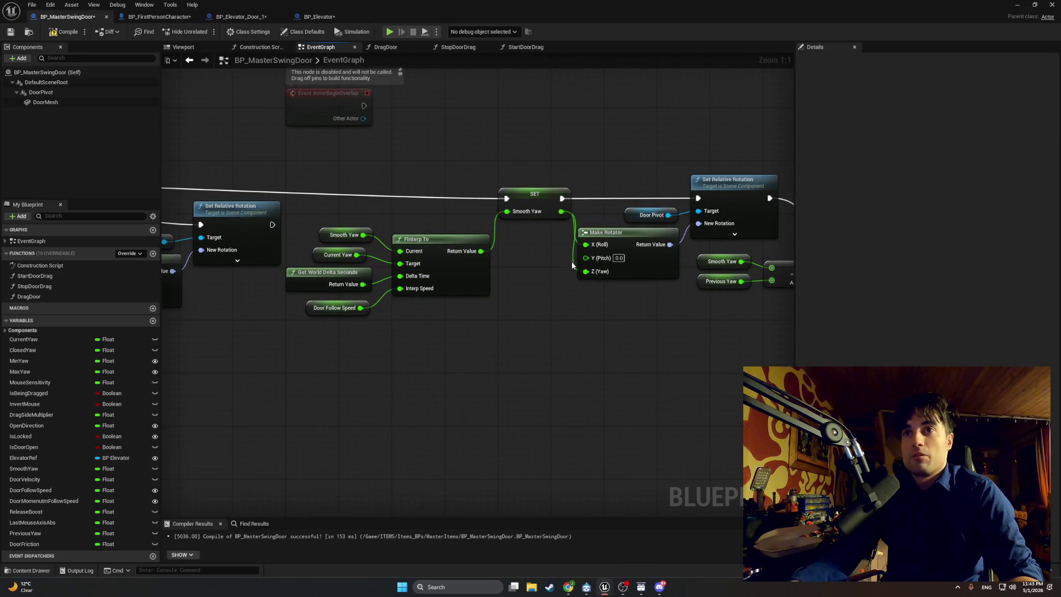
{"action": "left_click", "coordinate": [586, 273], "text": "alt"}
{"action": "left_click", "coordinate": [65, 33]}
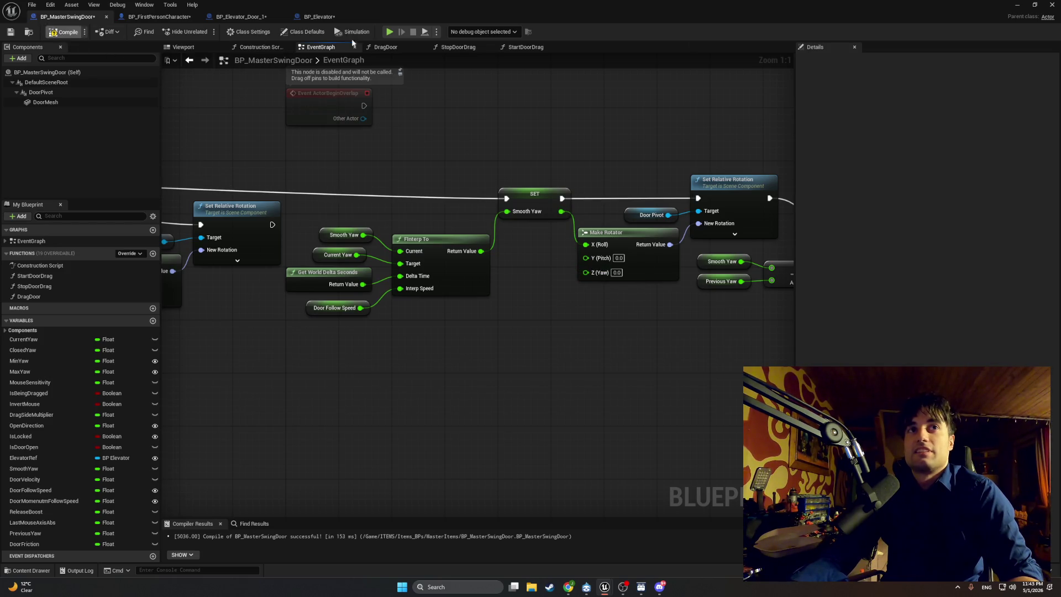
{"action": "left_click", "coordinate": [1017, 4]}
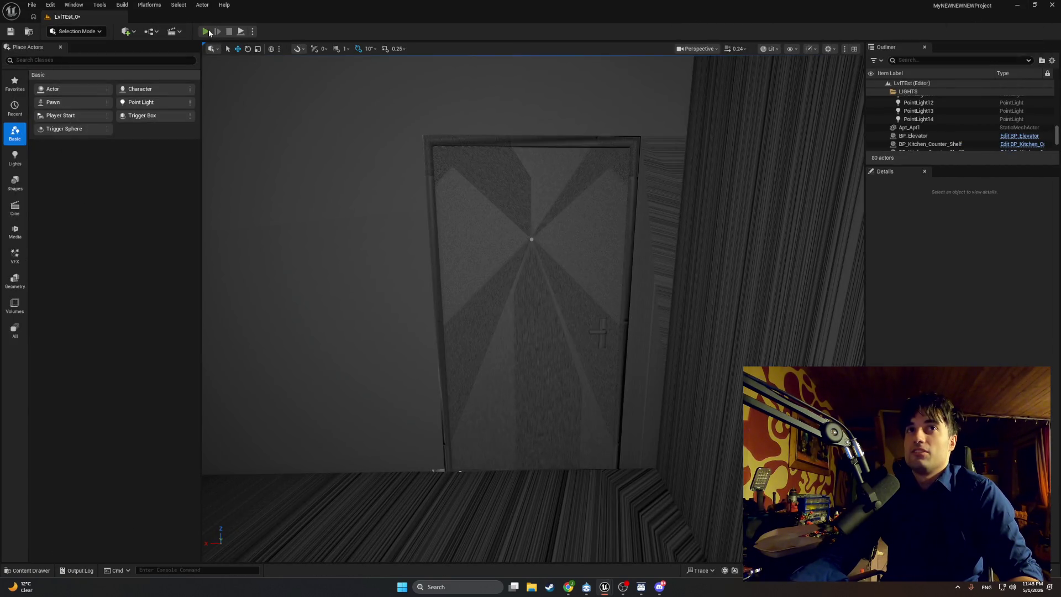
{"action": "left_click", "coordinate": [206, 31]}
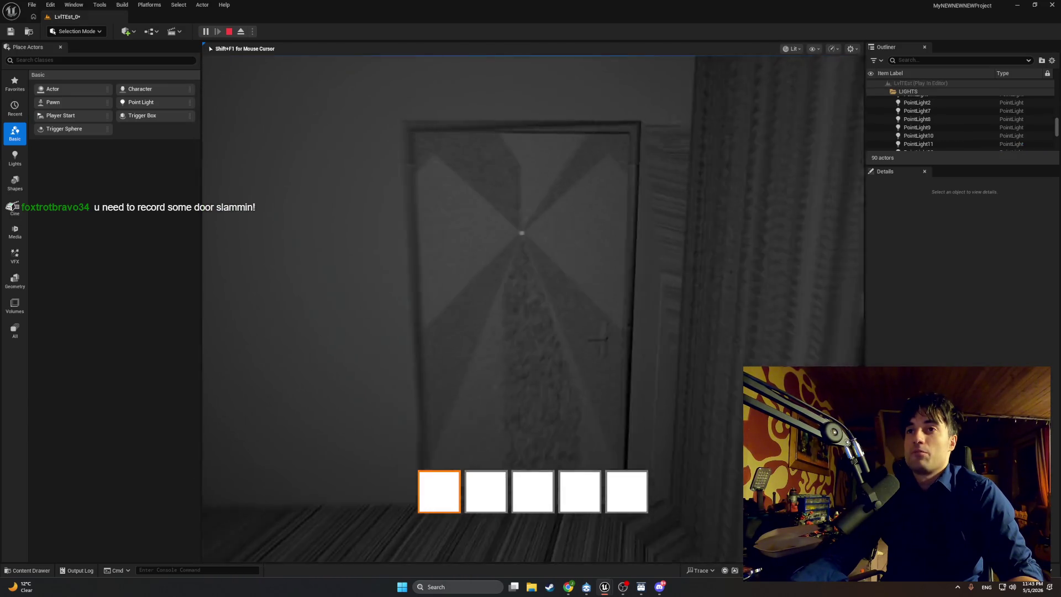
{"action": "key", "text": "w"}
{"action": "key", "text": "e"}
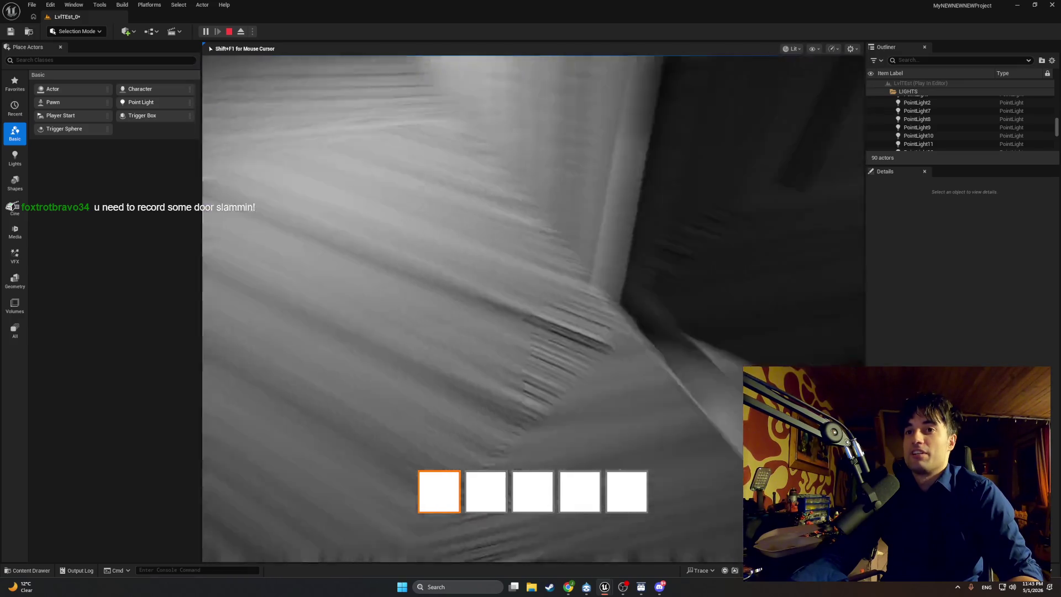
{"action": "key", "text": "w"}
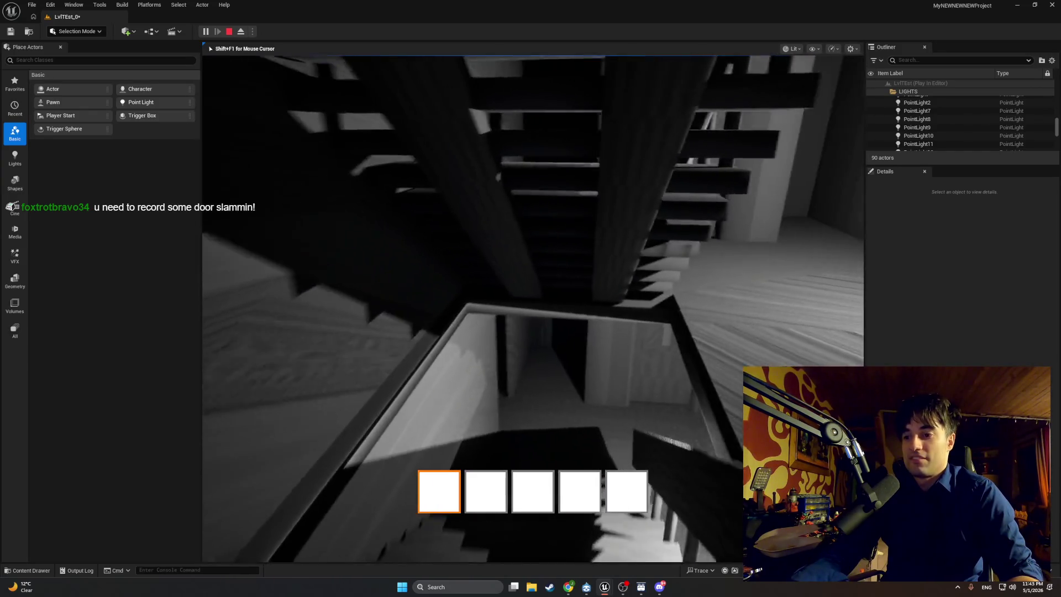
{"action": "key", "text": "w"}
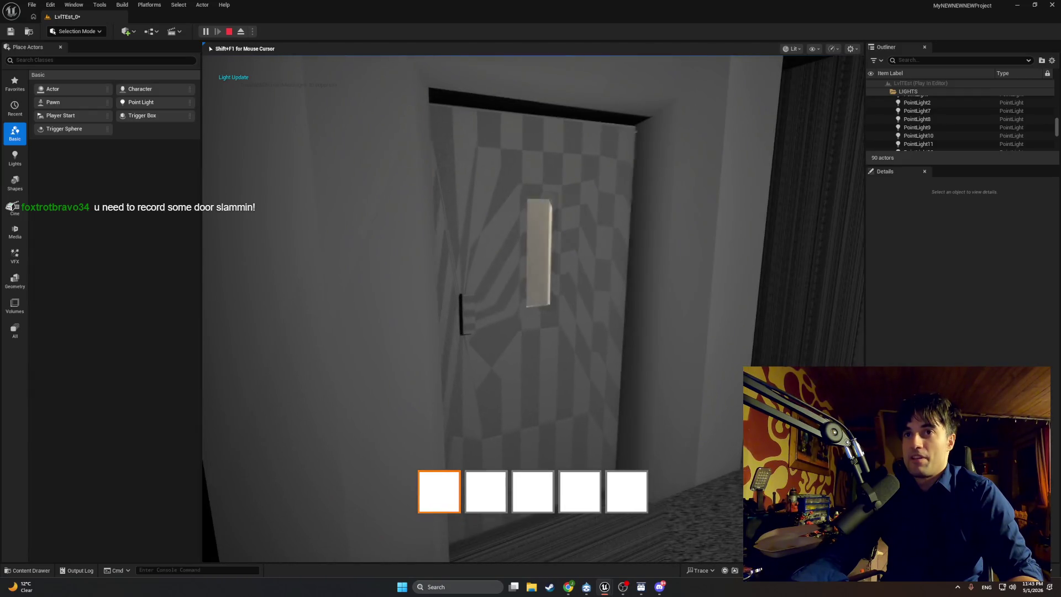
{"action": "key", "text": "e"}
{"action": "key", "text": "w"}
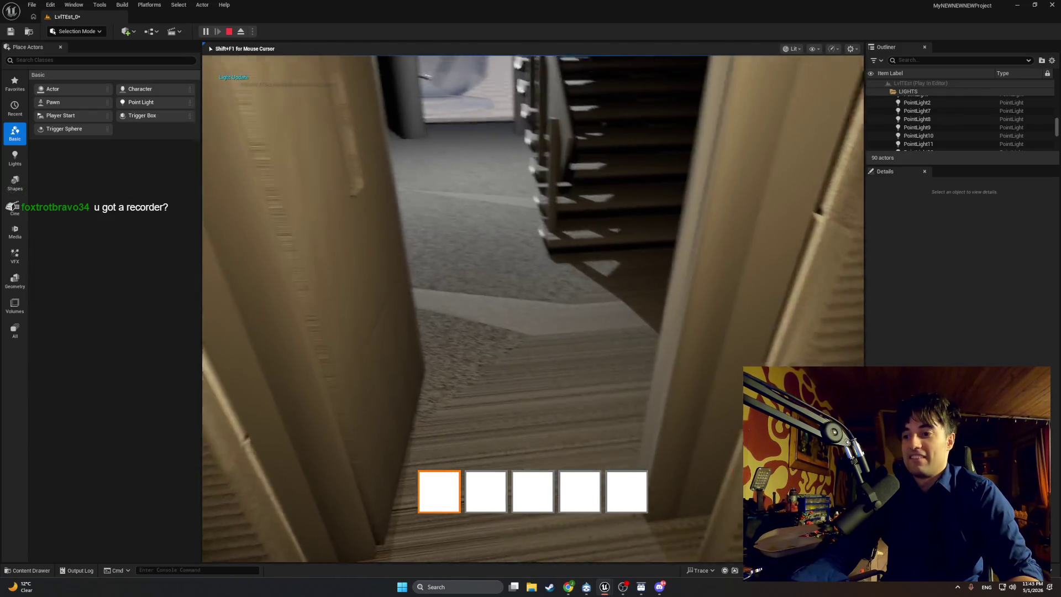
{"action": "key", "text": "w"}
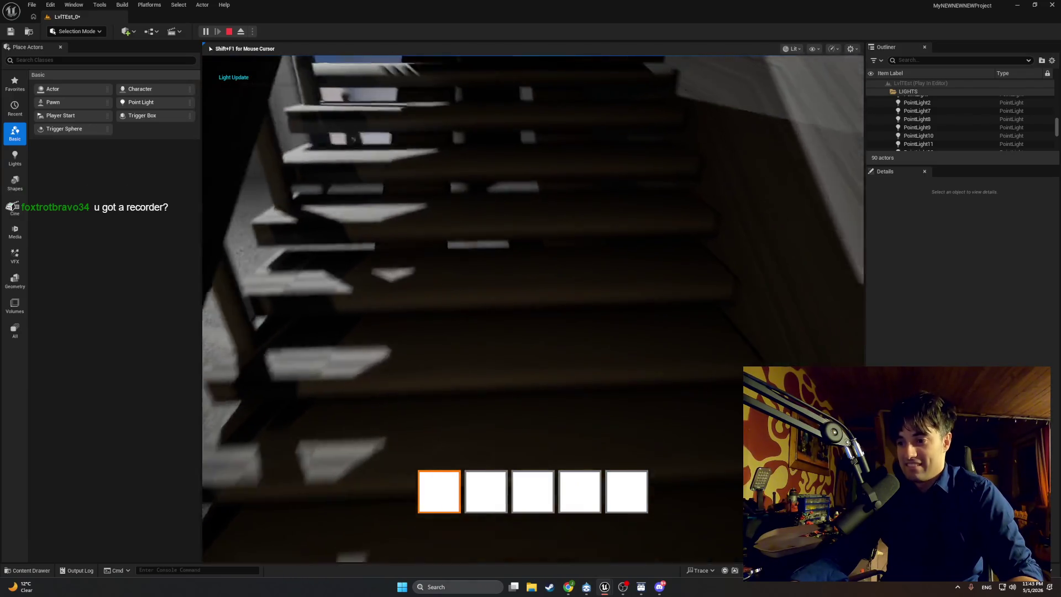
{"action": "key", "text": "w"}
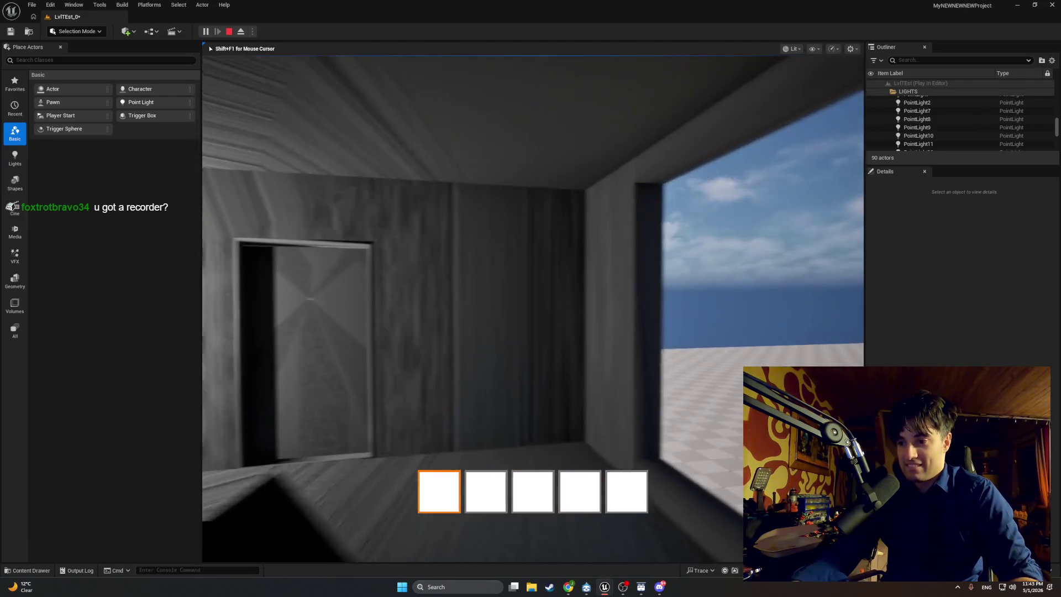
{"action": "key", "text": "Escape"}
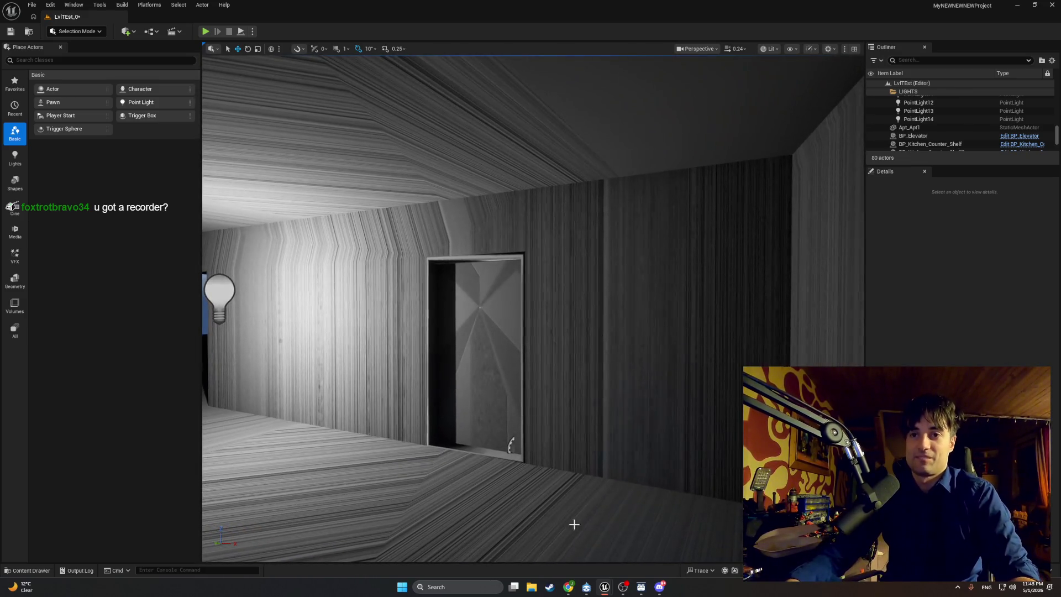
{"action": "mouse_move", "coordinate": [605, 587]}
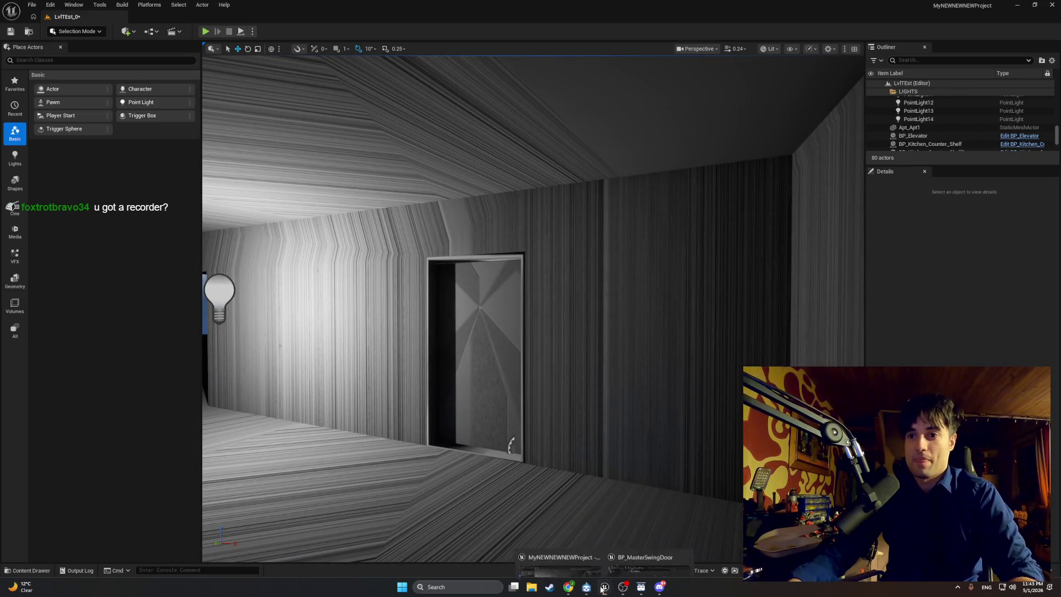
Back in the door Blueprint, move the Smooth Yaw wire to Make Rotator's Z (Yaw) and recompile.
{"action": "left_click", "coordinate": [642, 556]}
{"action": "left_click", "coordinate": [586, 244], "text": "alt"}
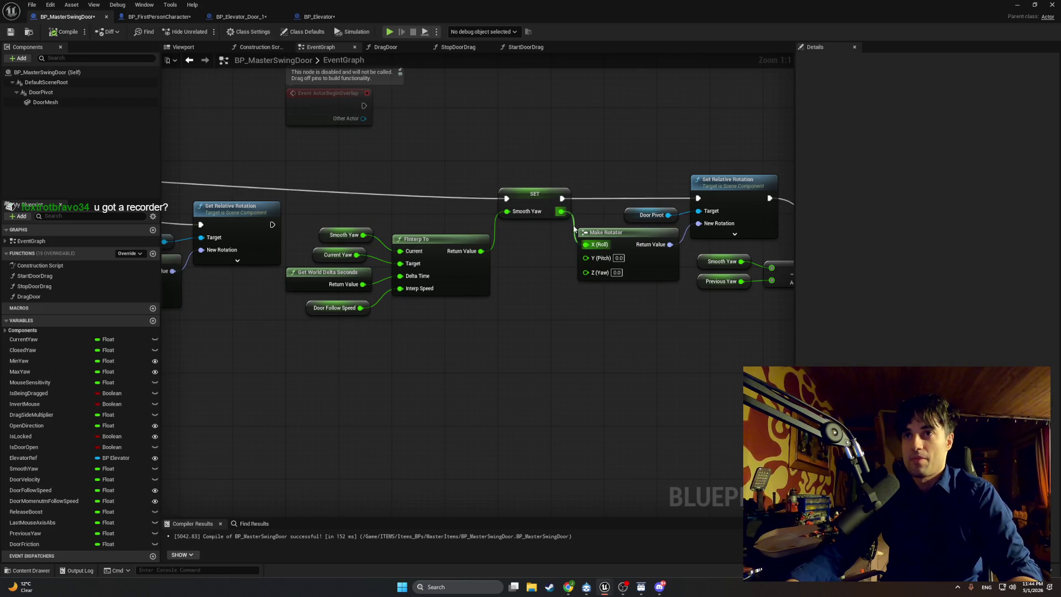
{"action": "left_click_drag", "start_coordinate": [562, 211], "coordinate": [586, 273]}
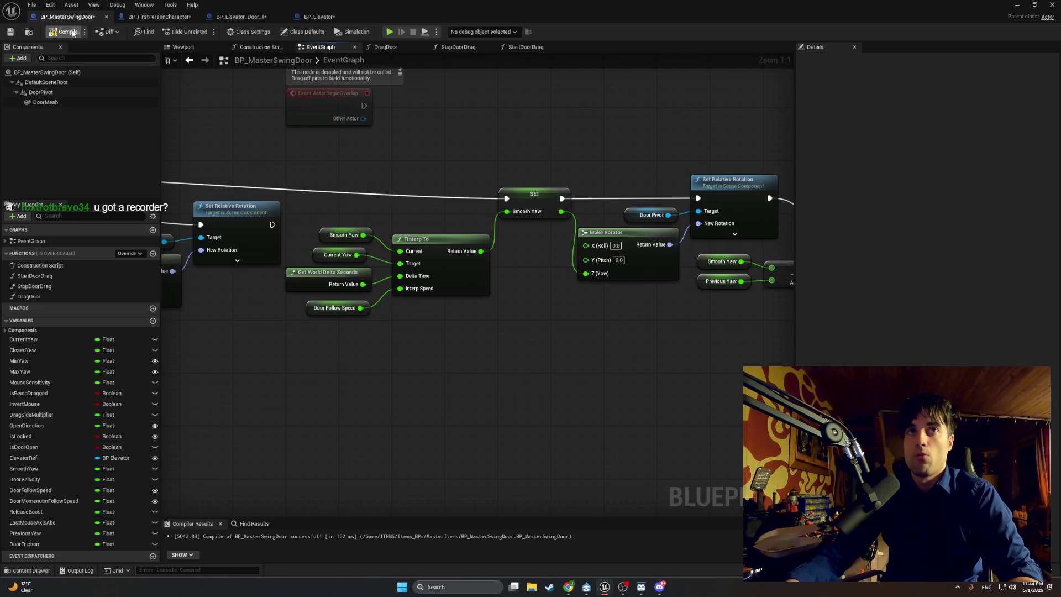
{"action": "left_click", "coordinate": [241, 17]}
Look through the elevator, elevator door and character Blueprints, then open the swing door's StopDoorDrag graph.
{"action": "left_click", "coordinate": [319, 17]}
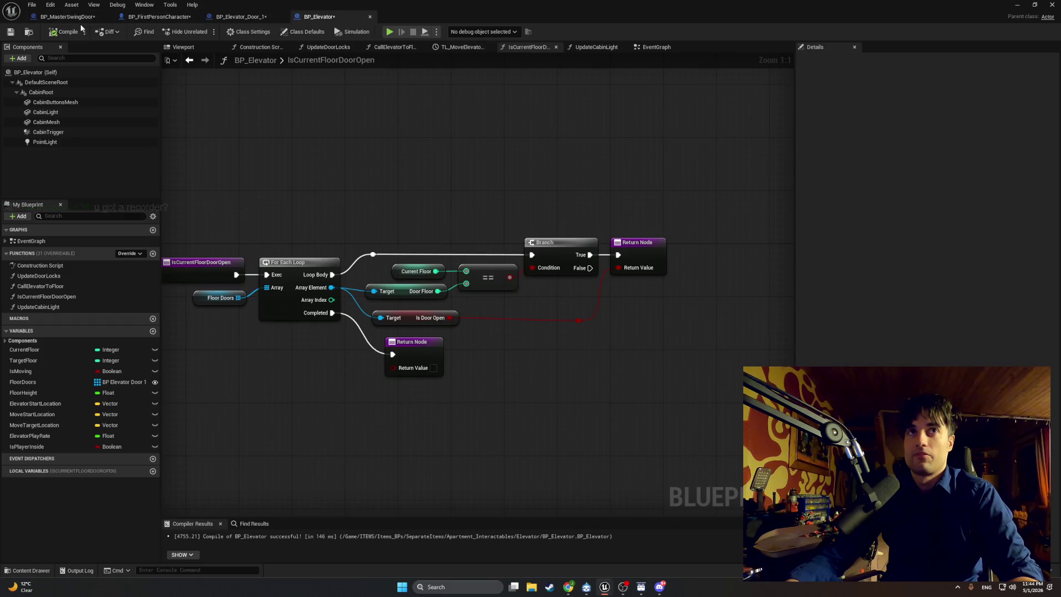
{"action": "left_click", "coordinate": [83, 18]}
{"action": "left_click", "coordinate": [318, 17]}
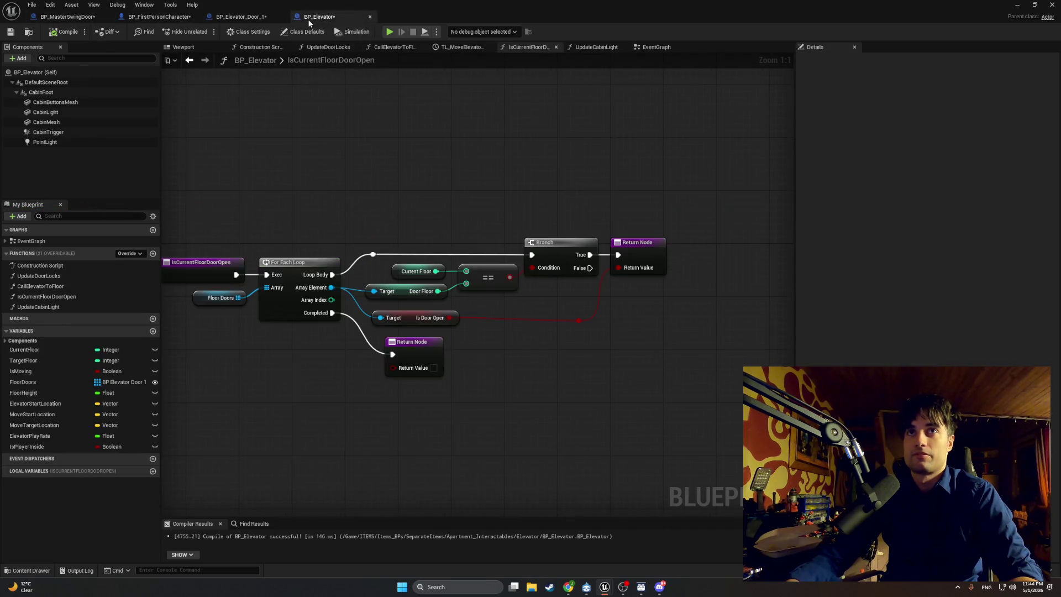
{"action": "left_click", "coordinate": [239, 17]}
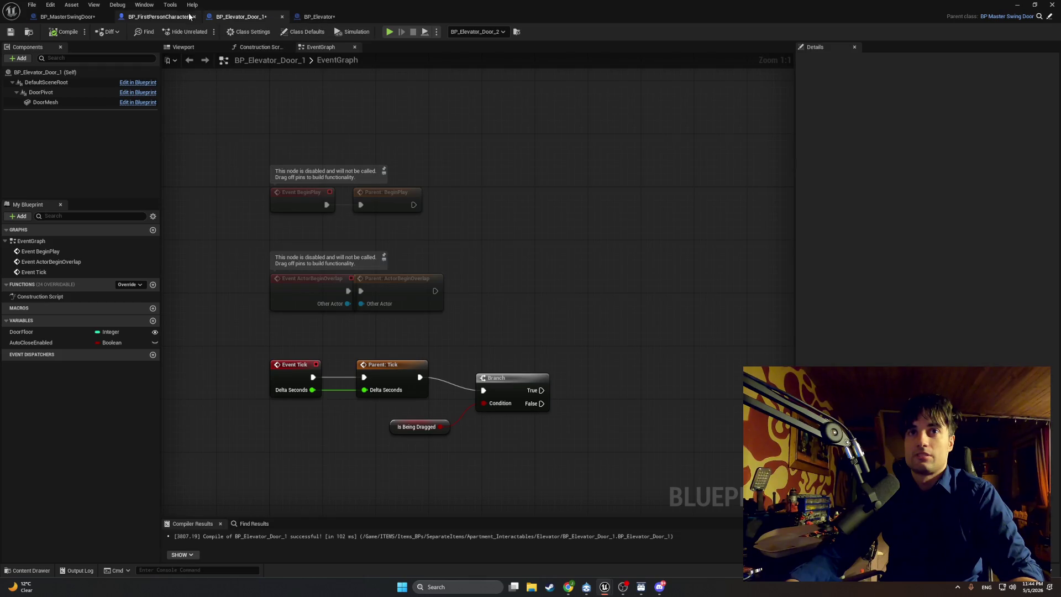
{"action": "left_click", "coordinate": [160, 16]}
{"action": "left_click", "coordinate": [64, 16]}
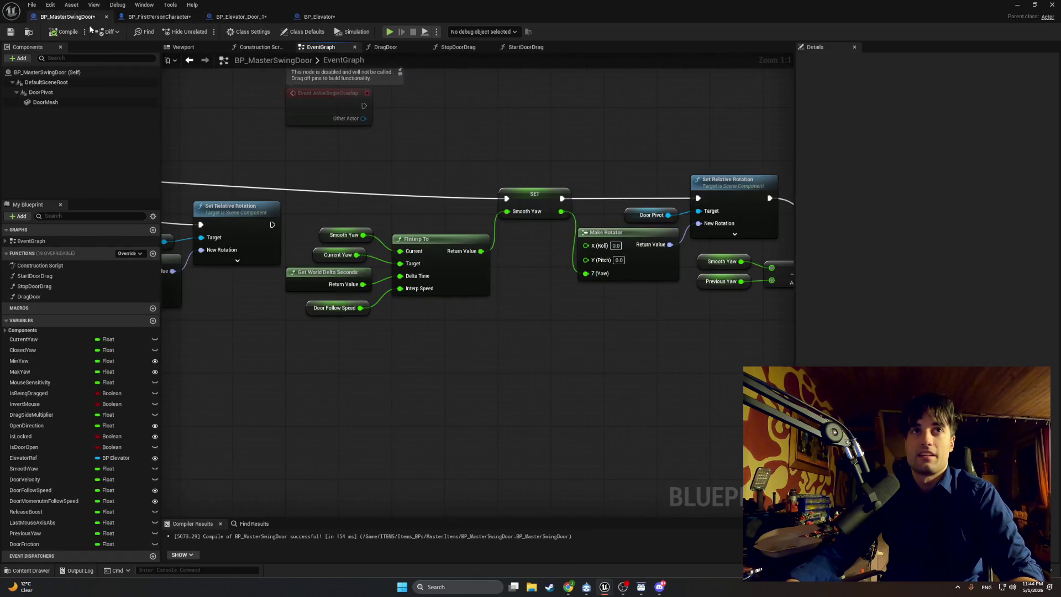
{"action": "left_click", "coordinate": [380, 48]}
{"action": "left_click", "coordinate": [452, 49]}
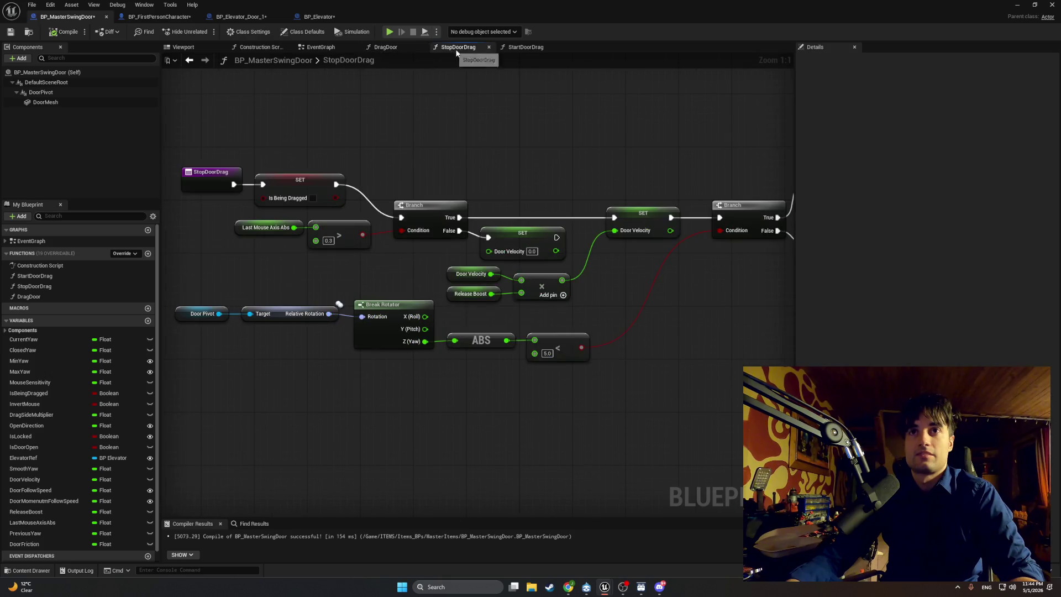
{"action": "mouse_move", "coordinate": [478, 269]}
{"action": "left_mouse_down"}
{"action": "mouse_move", "coordinate": [439, 362]}
{"action": "mouse_move", "coordinate": [548, 357]}
{"action": "left_mouse_up"}
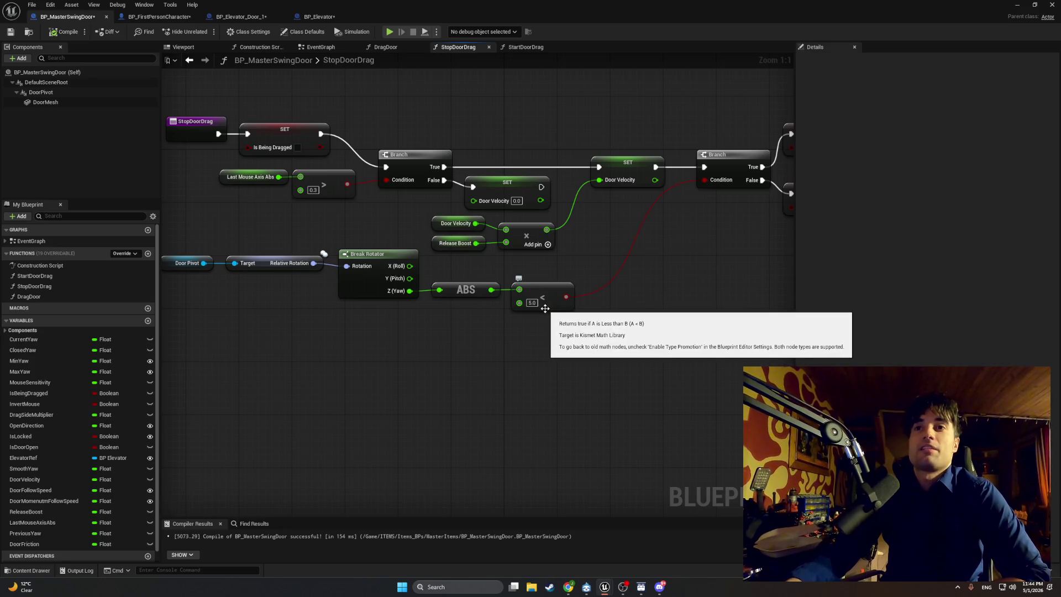
{"action": "left_click_drag", "start_coordinate": [623, 293], "coordinate": [526, 303]}
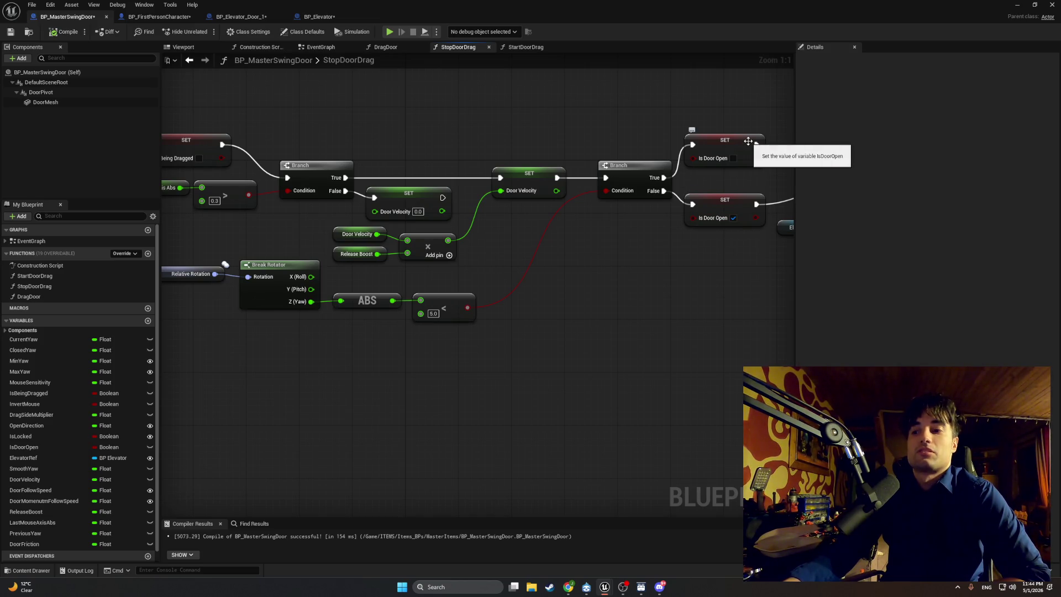
{"action": "mouse_move", "coordinate": [571, 266]}
{"action": "left_mouse_down"}
{"action": "mouse_move", "coordinate": [355, 280]}
{"action": "mouse_move", "coordinate": [465, 268]}
{"action": "mouse_move", "coordinate": [546, 275]}
{"action": "mouse_move", "coordinate": [585, 295]}
{"action": "mouse_move", "coordinate": [549, 282]}
{"action": "left_mouse_up"}
{"action": "scroll", "coordinate": [372, 280], "scroll_direction": "down", "scroll_amount": 1}
{"action": "right_click", "coordinate": [577, 295]}
{"action": "key", "text": "Escape"}
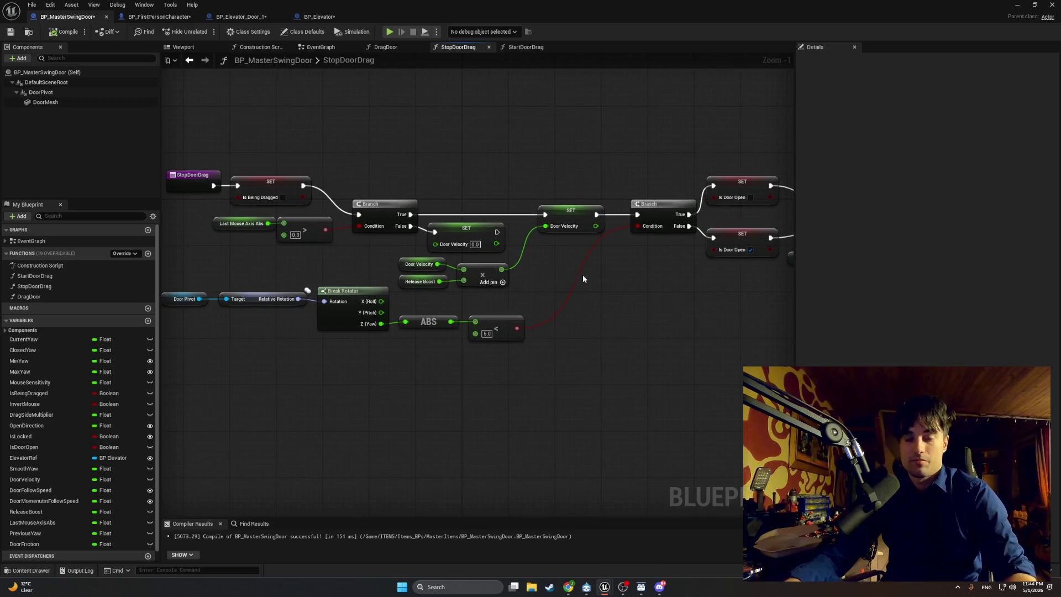
{"action": "key", "text": "super+shift+s"}
{"action": "mouse_move", "coordinate": [794, 149]}
{"action": "left_mouse_down"}
{"action": "mouse_move", "coordinate": [514, 301]}
{"action": "mouse_move", "coordinate": [144, 371]}
{"action": "left_mouse_up"}
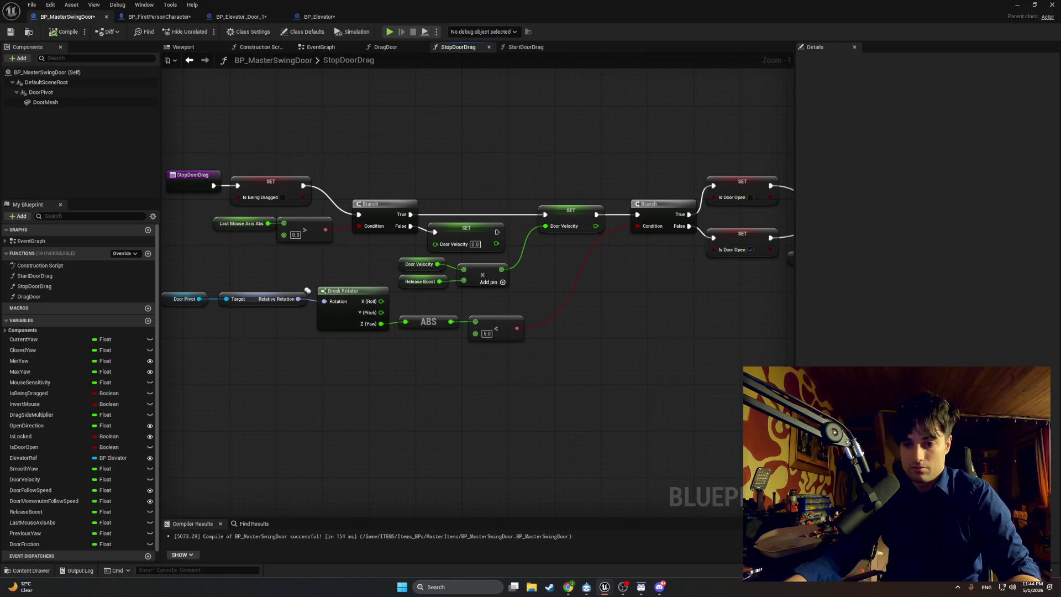
{"action": "key", "text": "alt+Tab"}
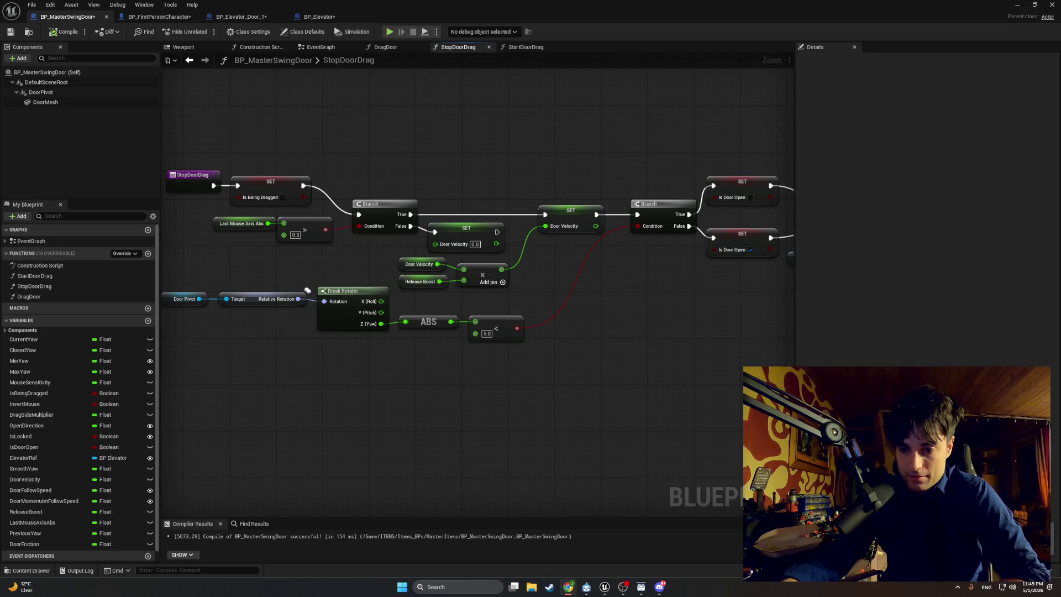
{"action": "left_click", "coordinate": [241, 17]}
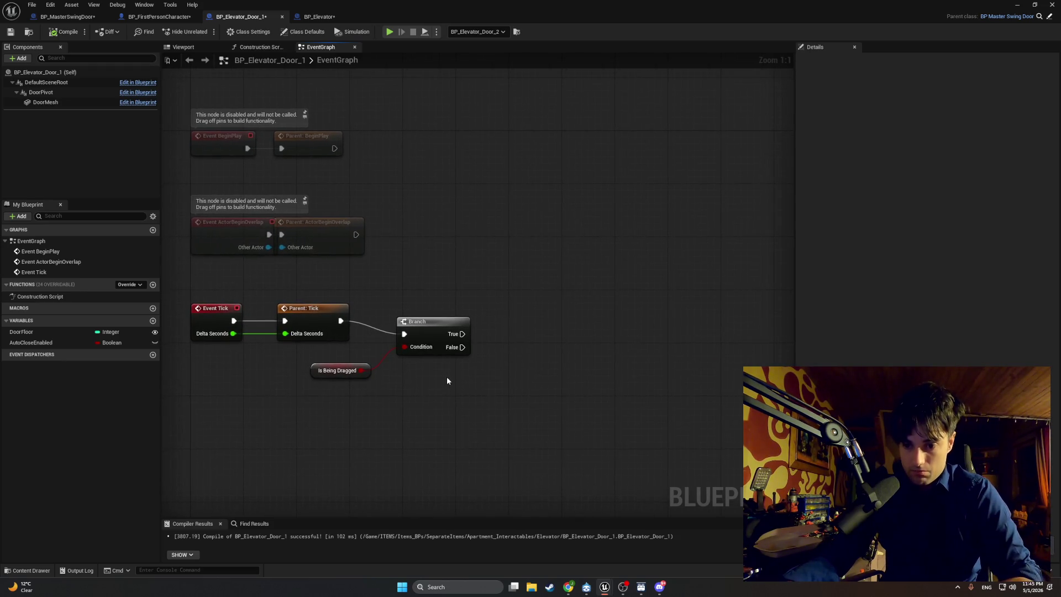
From the Is Being Dragged Branch's False output, add a SET Current Yaw node.
{"action": "left_click_drag", "start_coordinate": [460, 348], "coordinate": [556, 359]}
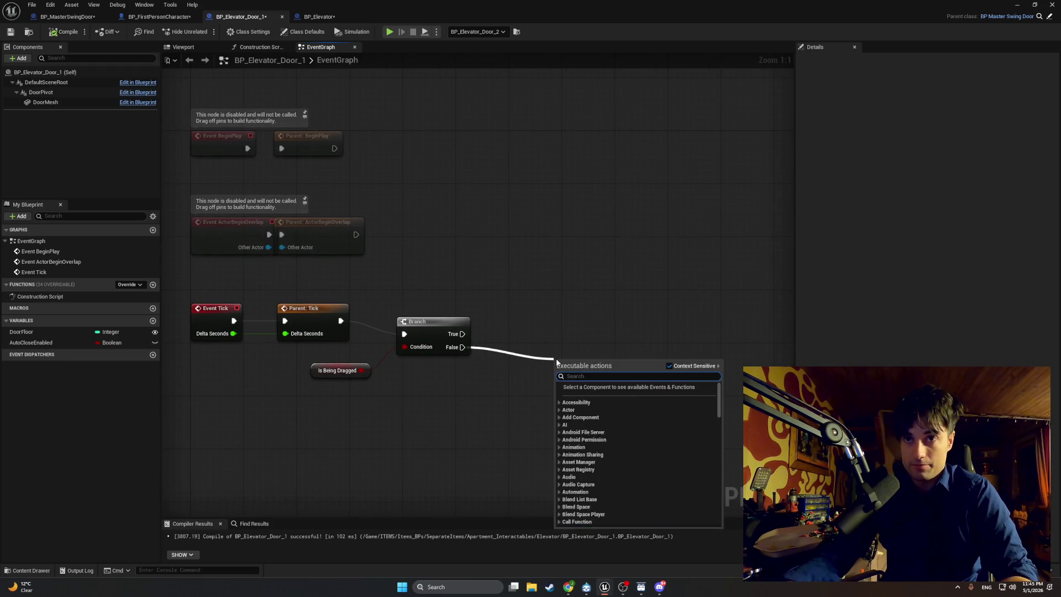
{"action": "type", "text": "current"}
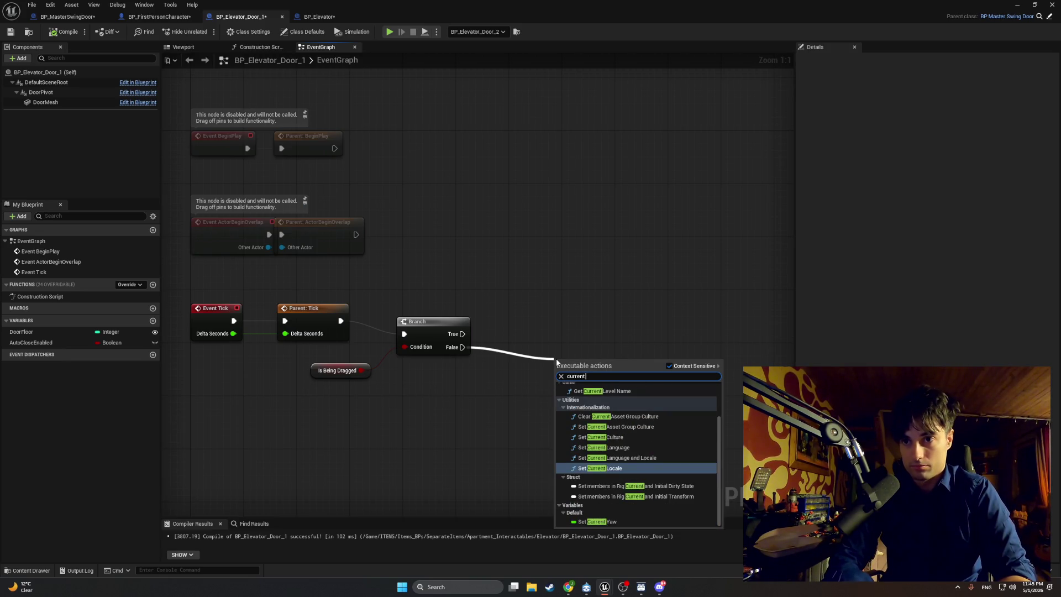
{"action": "left_click", "coordinate": [606, 522]}
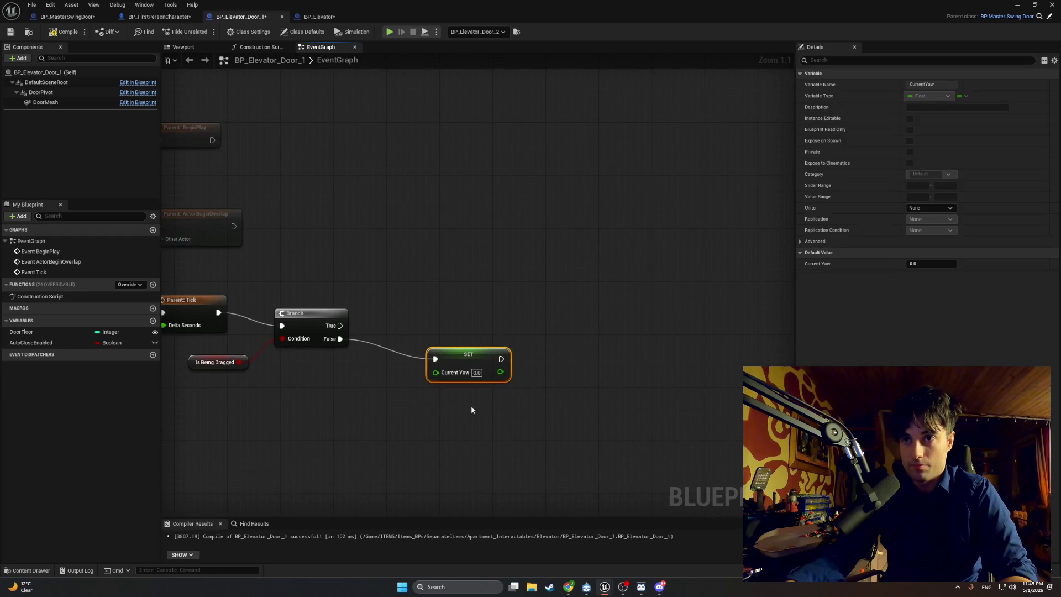
Add an FInterp To node to the graph and position it beside the Branch.
{"action": "left_click", "coordinate": [543, 378]}
{"action": "right_click", "coordinate": [542, 379]}
{"action": "type", "text": "f"}
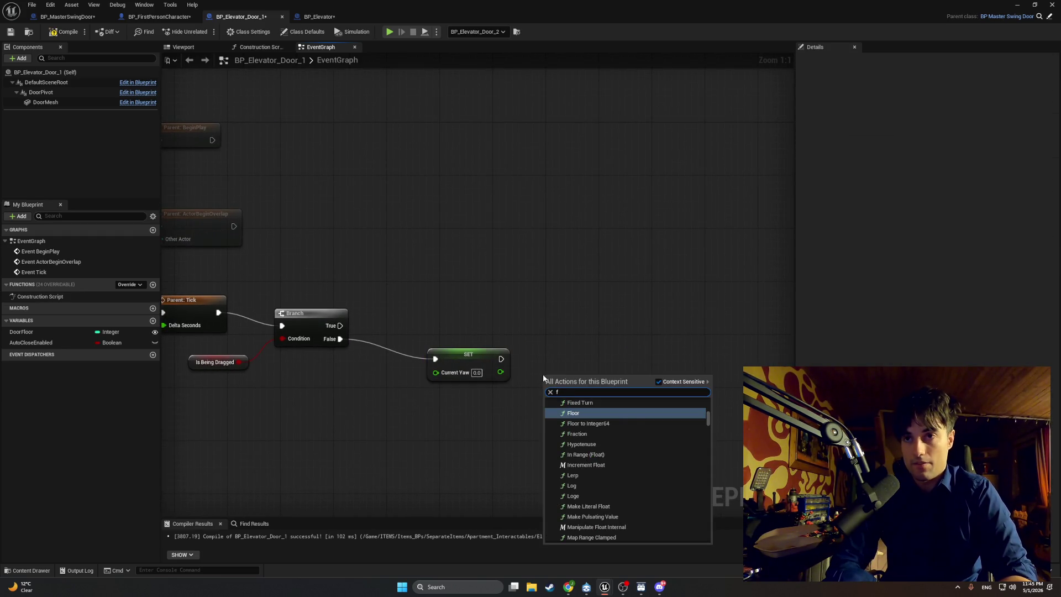
{"action": "type", "text": "interp"}
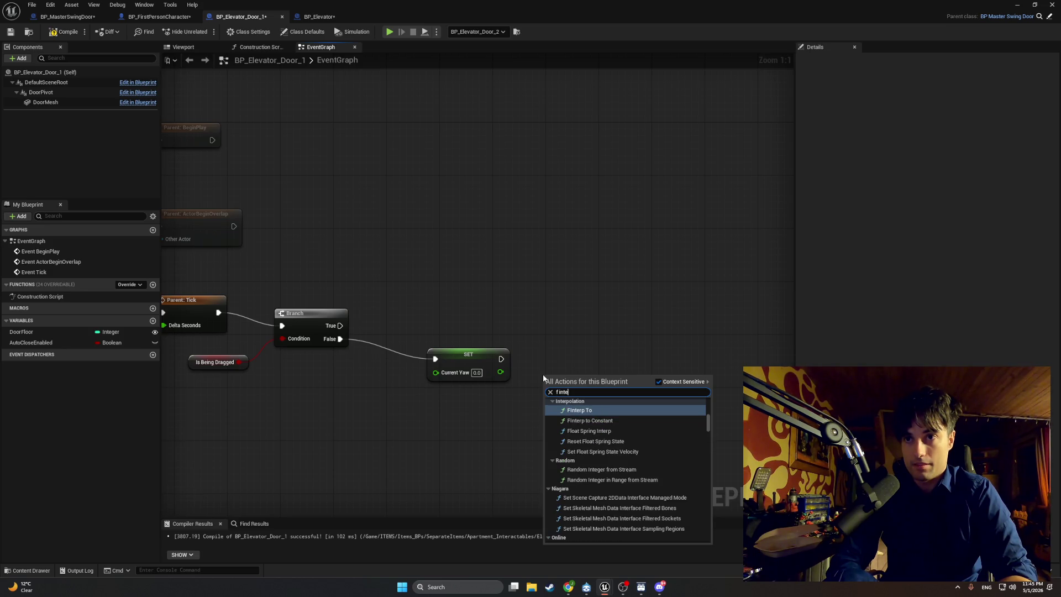
{"action": "key", "text": "Return"}
{"action": "left_click_drag", "start_coordinate": [597, 383], "coordinate": [596, 353]}
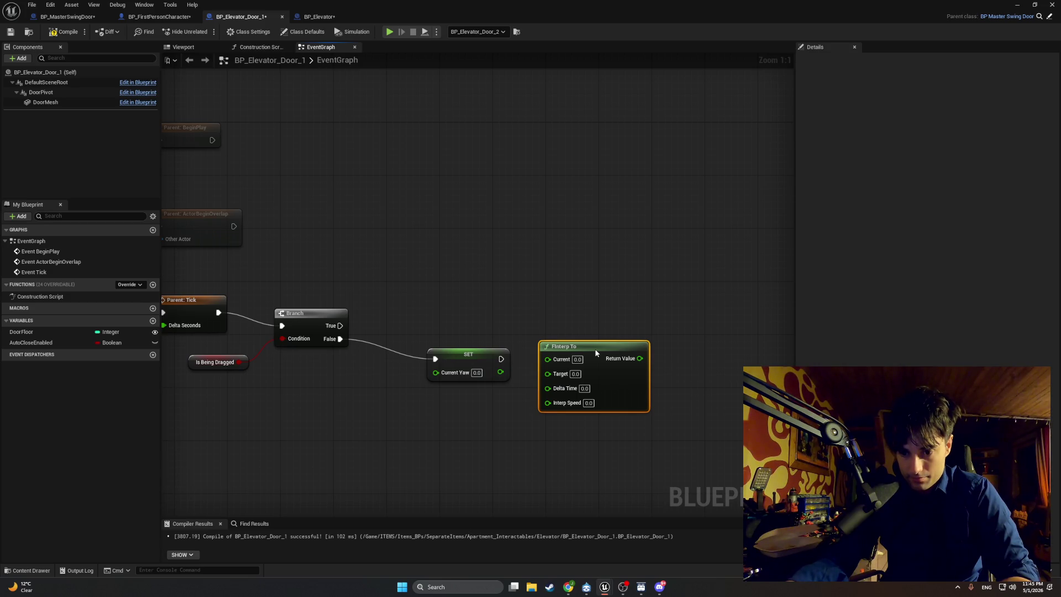
{"action": "left_click_drag", "start_coordinate": [596, 352], "coordinate": [589, 360]}
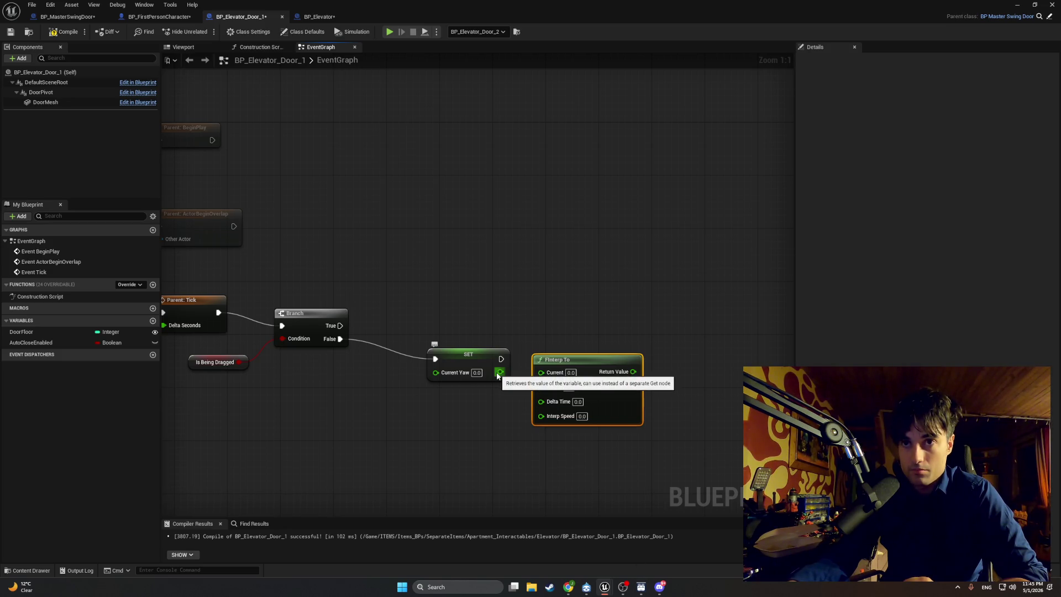
Delete the stray SET Current Yaw node and move FInterp To left toward the Branch.
{"action": "left_click_drag", "start_coordinate": [500, 371], "coordinate": [519, 376]}
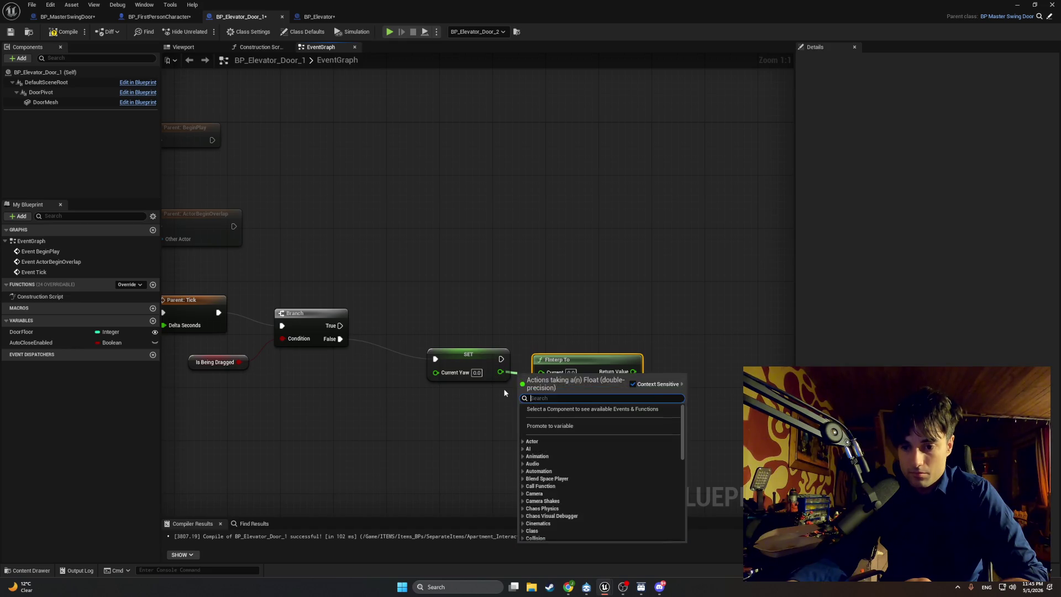
{"action": "left_click", "coordinate": [498, 401]}
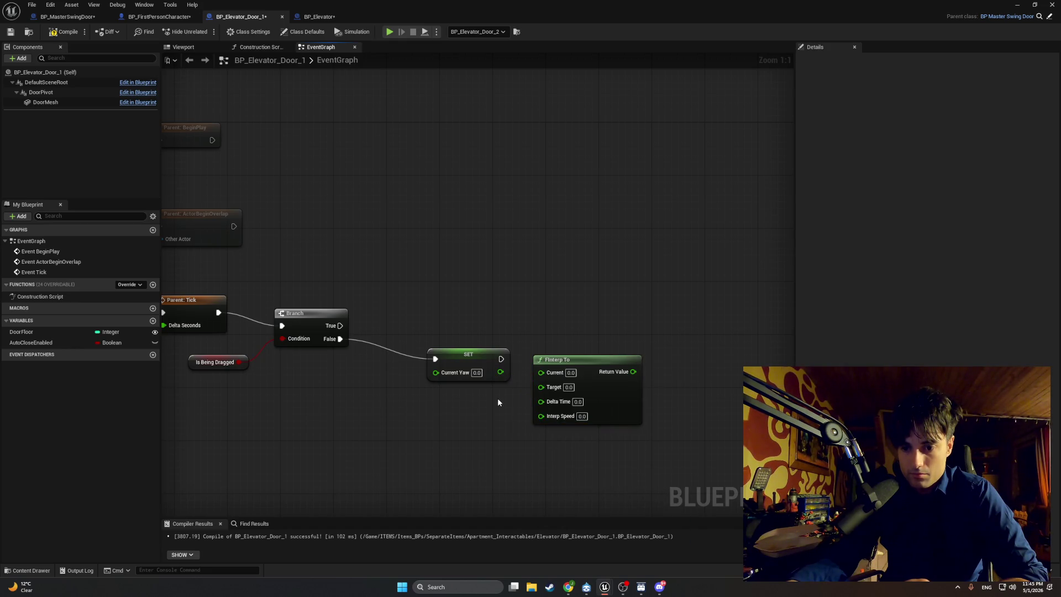
{"action": "left_click", "coordinate": [462, 359]}
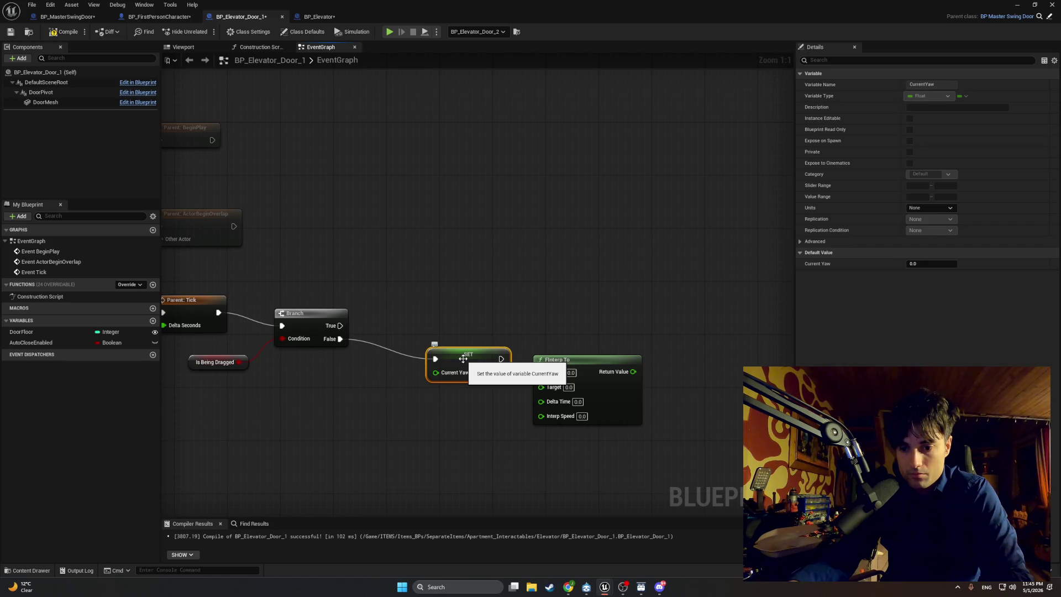
{"action": "key", "text": "Delete"}
{"action": "left_click_drag", "start_coordinate": [538, 364], "coordinate": [424, 369]}
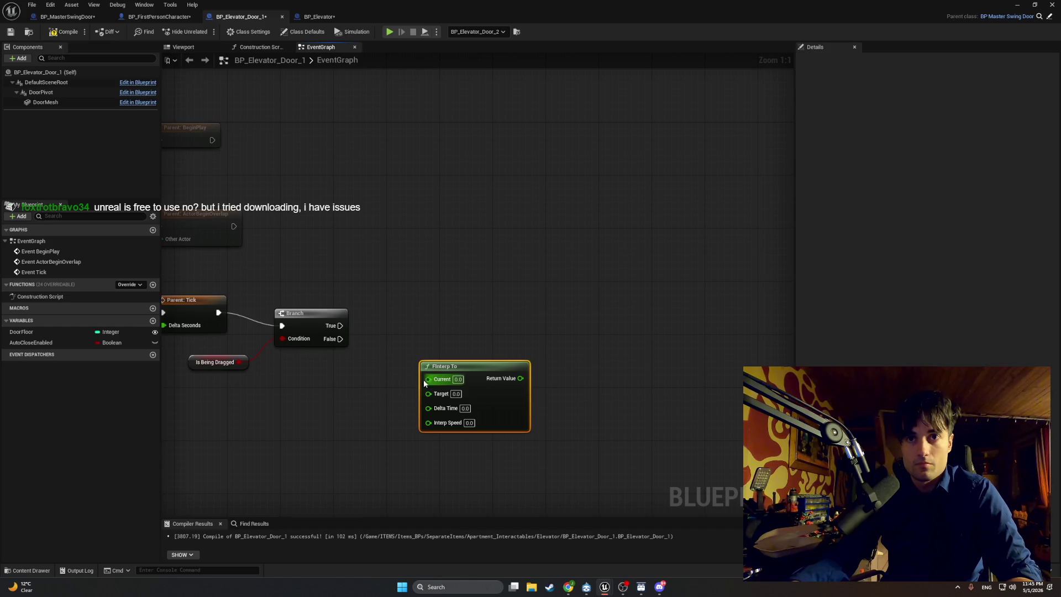
Wire a Current Yaw getter into FInterp To's Current input.
{"action": "left_click_drag", "start_coordinate": [429, 380], "coordinate": [339, 392]}
{"action": "type", "text": "current yaw"}
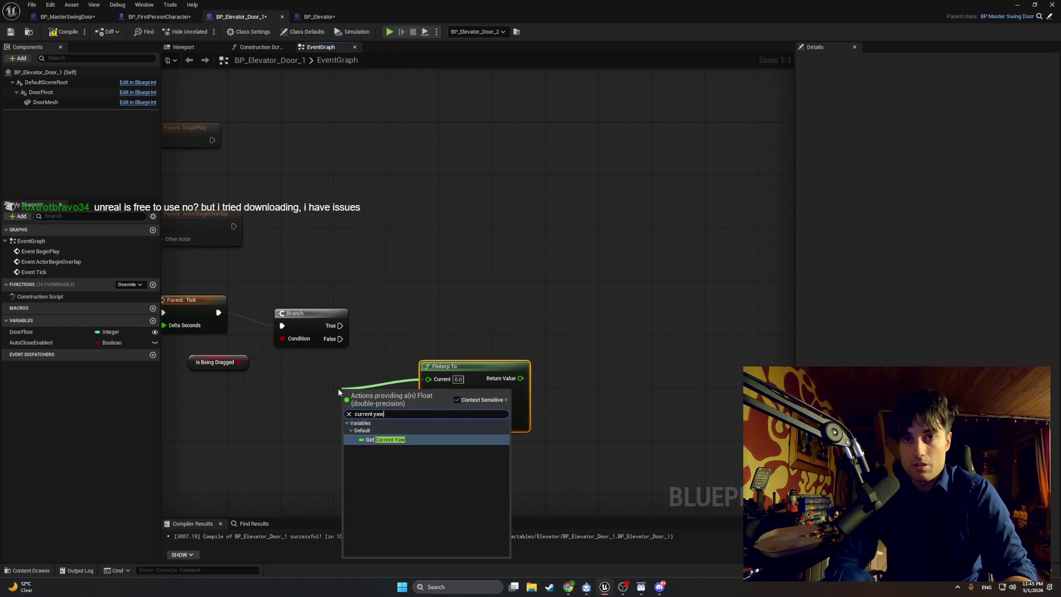
{"action": "key", "text": "Return"}
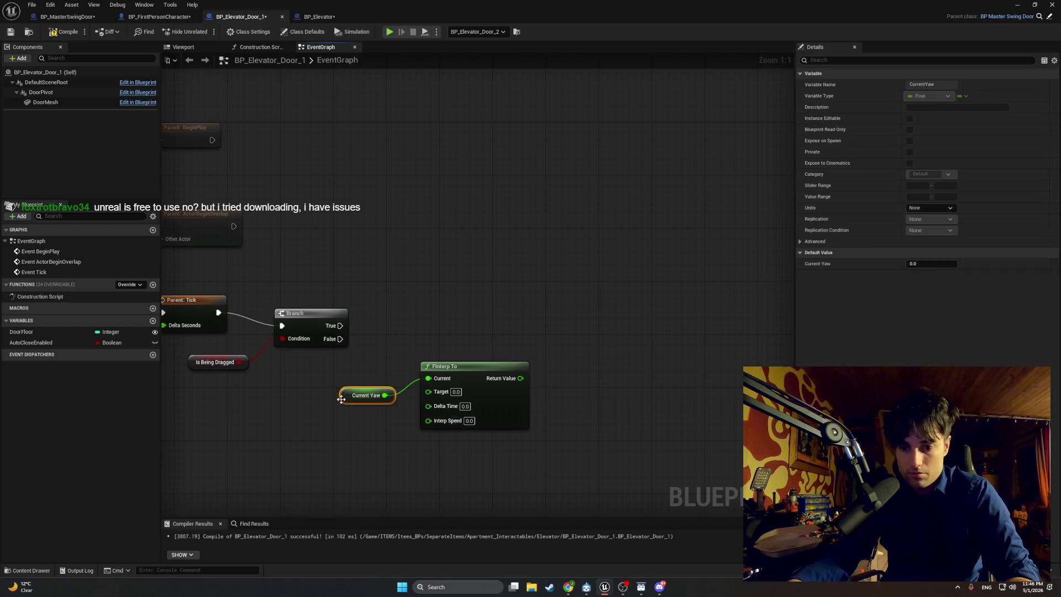
{"action": "left_click_drag", "start_coordinate": [342, 399], "coordinate": [345, 380]}
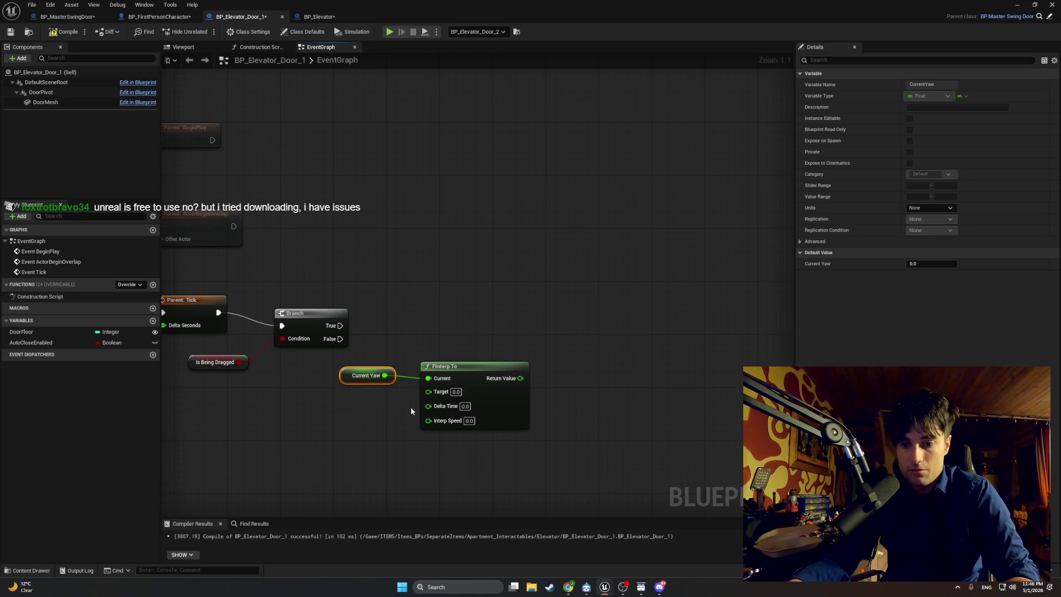
Wire Get World Delta Seconds into FInterp To's Delta Time input and position it.
{"action": "left_click_drag", "start_coordinate": [429, 406], "coordinate": [339, 412]}
{"action": "type", "text": "get world delta"}
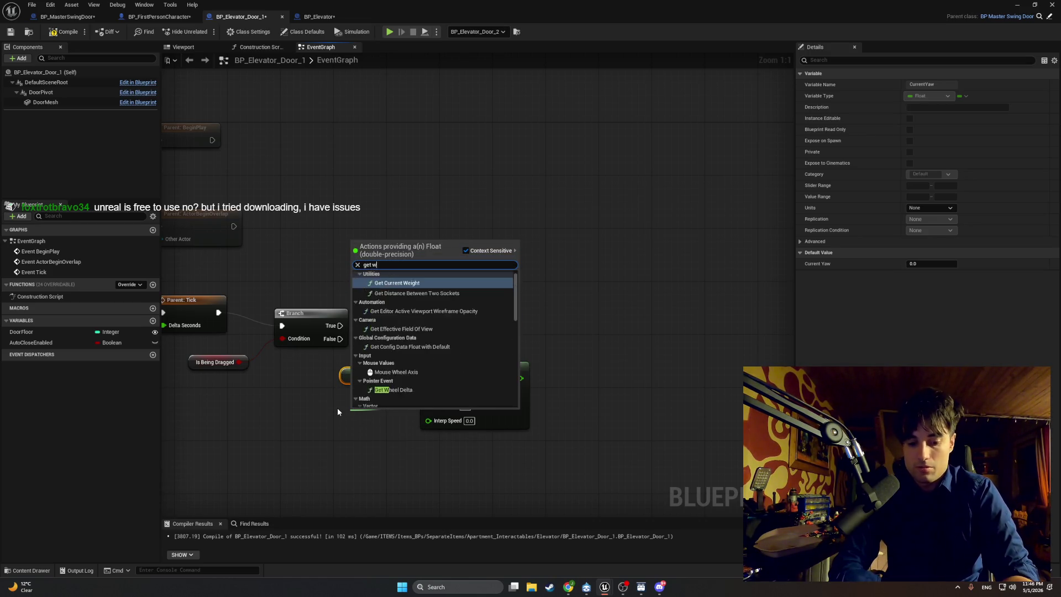
{"action": "key", "text": "Return"}
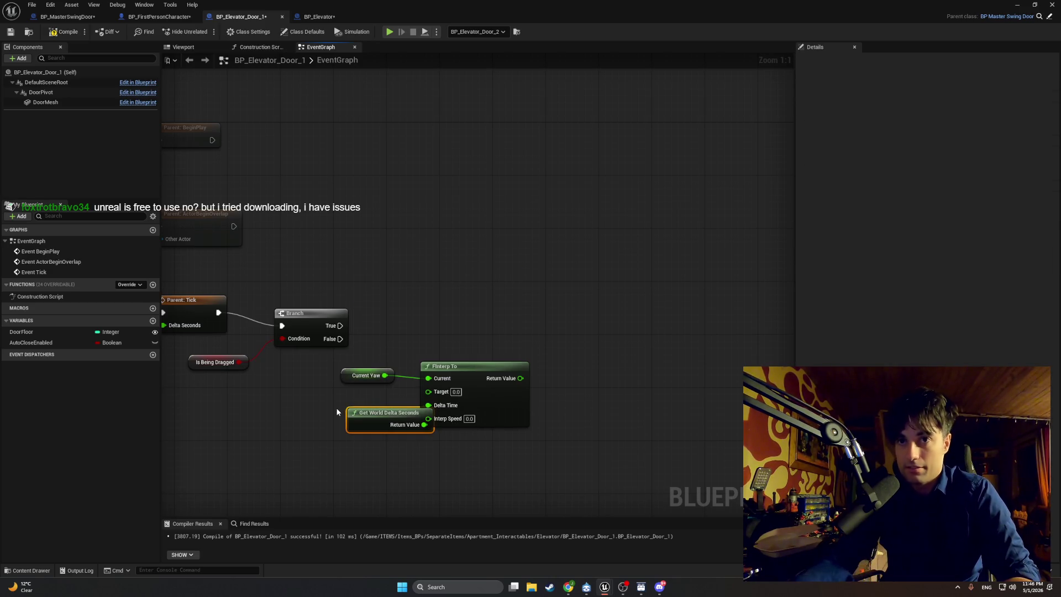
{"action": "left_click_drag", "start_coordinate": [380, 410], "coordinate": [347, 403]}
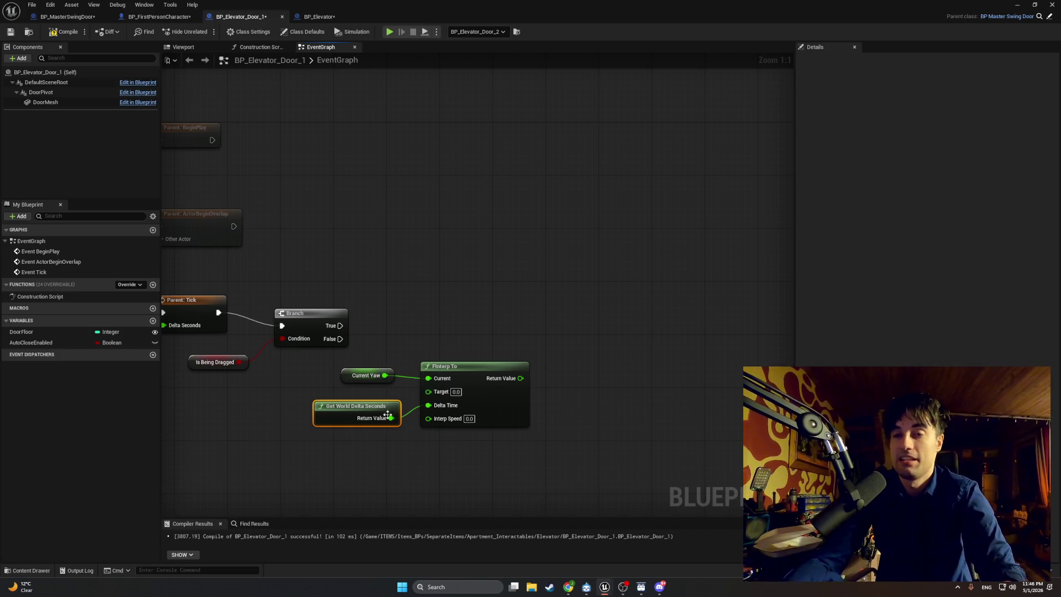
{"action": "mouse_move", "coordinate": [333, 409]}
{"action": "left_mouse_down"}
{"action": "mouse_move", "coordinate": [337, 394]}
{"action": "mouse_move", "coordinate": [365, 399]}
{"action": "mouse_move", "coordinate": [360, 407]}
{"action": "left_mouse_up"}
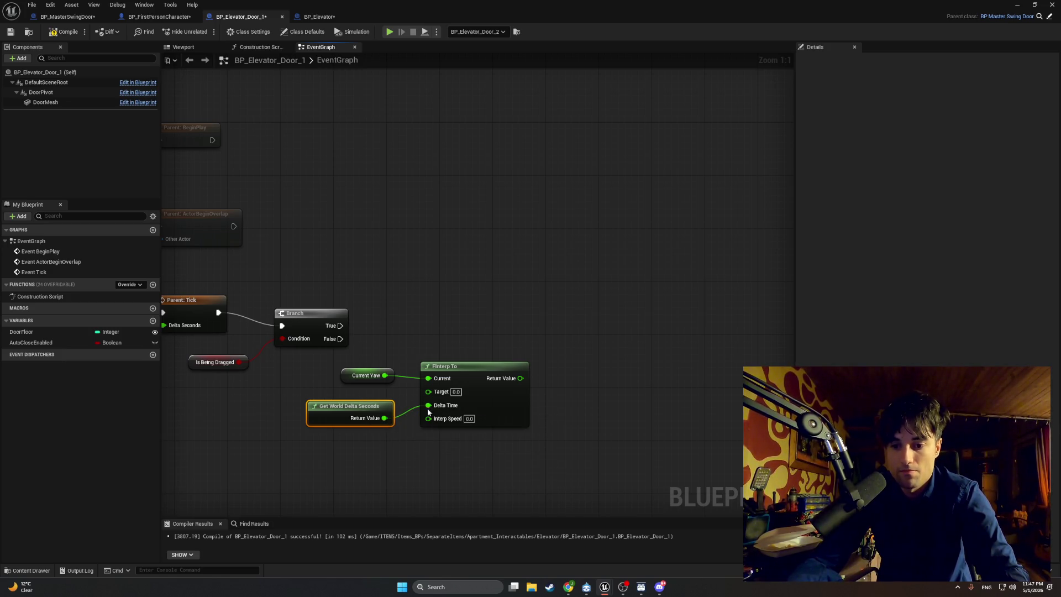
Set FInterp To's Interp Speed to 0.3 and compile the elevator door Blueprint.
{"action": "left_click", "coordinate": [470, 418]}
{"action": "type", "text": "0.3"}
{"action": "key", "text": "Return"}
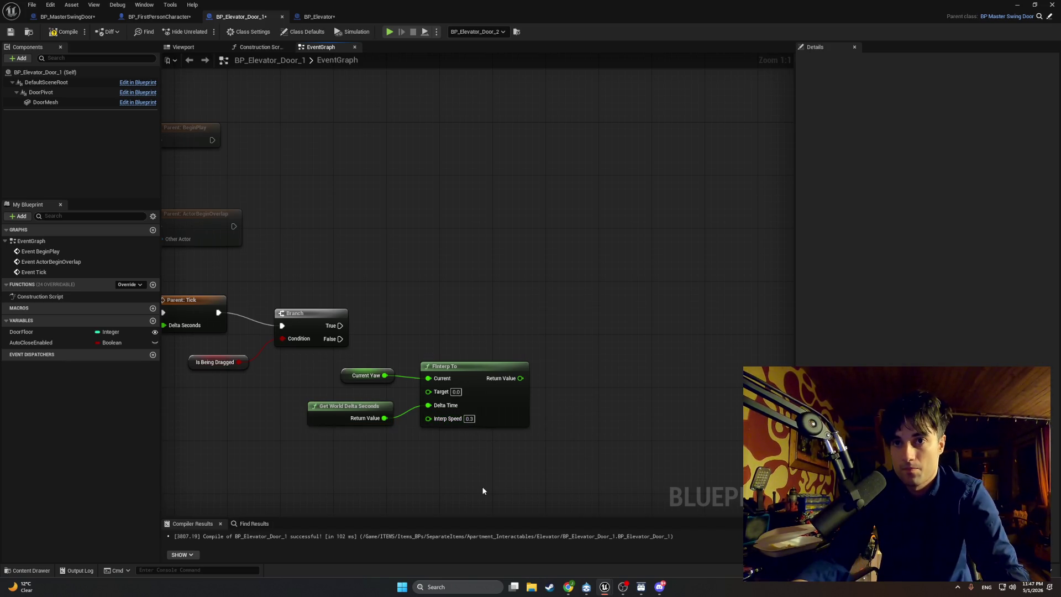
{"action": "left_click", "coordinate": [65, 31]}
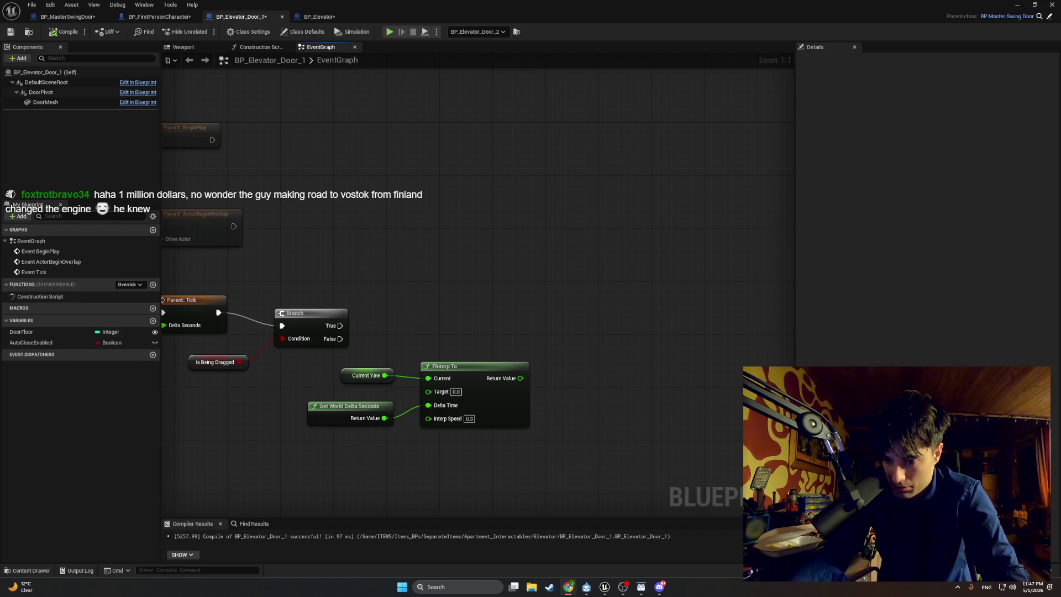
{"action": "key", "text": "alt+Tab"}
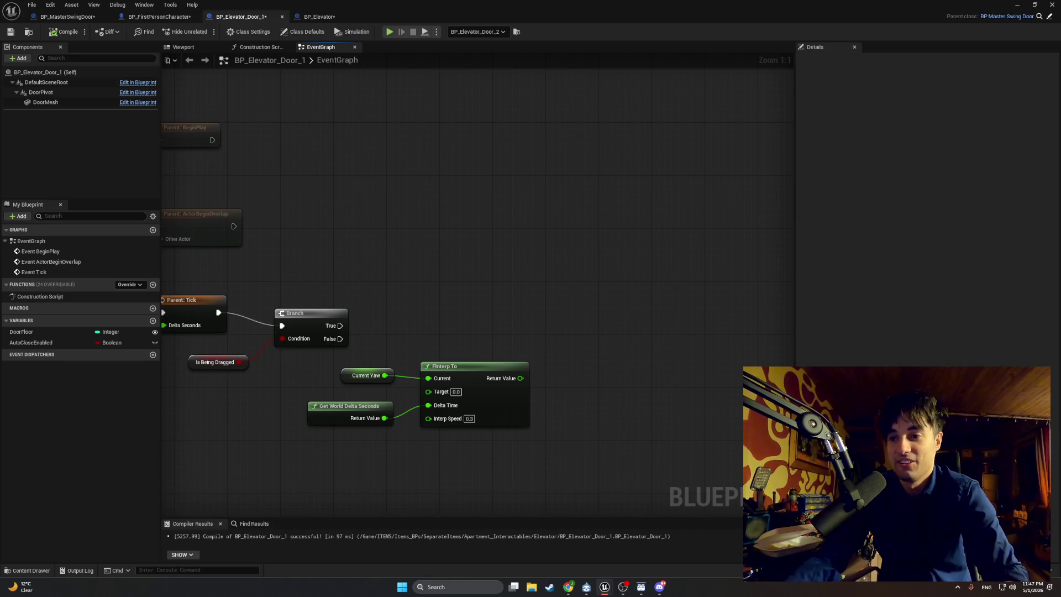
{"action": "left_click_drag", "start_coordinate": [359, 410], "coordinate": [365, 396]}
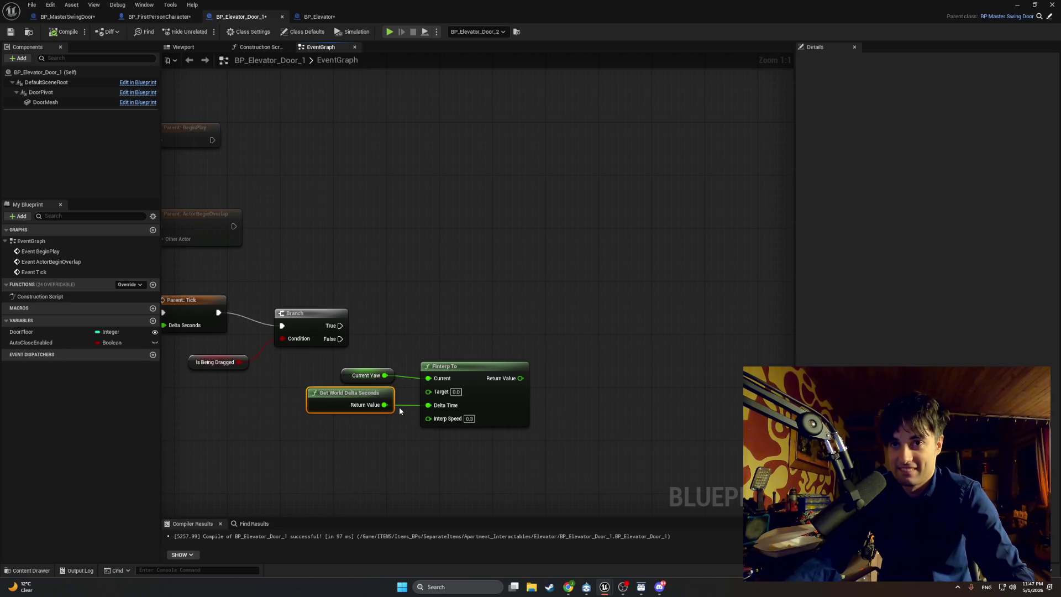
Move the Current Yaw and Get World Delta Seconds nodes right, snug against FInterp To.
{"action": "left_click_drag", "start_coordinate": [574, 451], "coordinate": [322, 368]}
{"action": "mouse_move", "coordinate": [391, 445]}
{"action": "left_mouse_down"}
{"action": "mouse_move", "coordinate": [382, 406]}
{"action": "mouse_move", "coordinate": [354, 370]}
{"action": "mouse_move", "coordinate": [380, 378]}
{"action": "left_mouse_up"}
{"action": "left_click", "coordinate": [435, 339]}
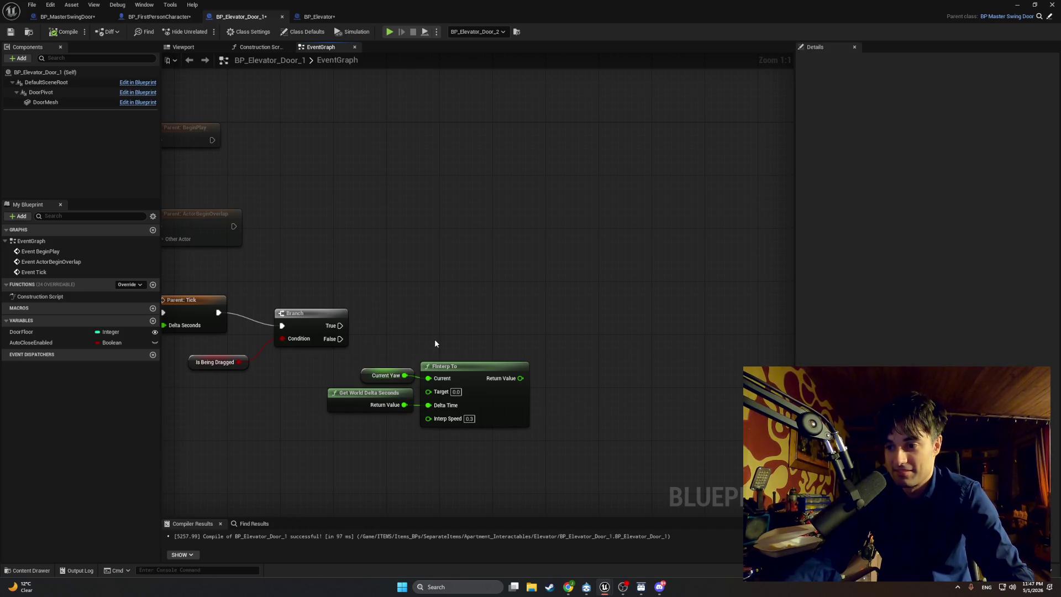
{"action": "left_click", "coordinate": [440, 372]}
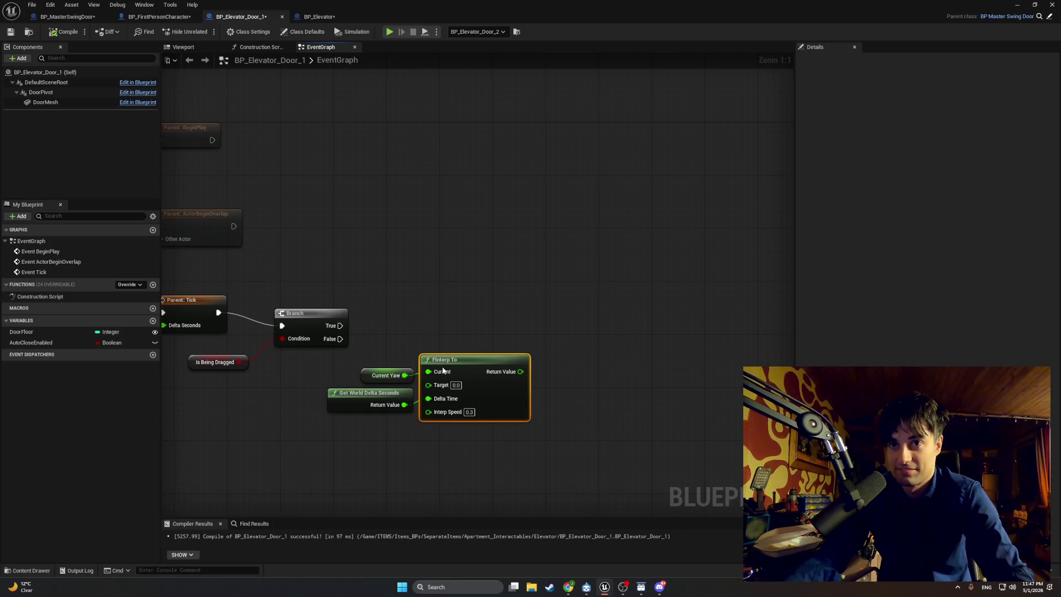
{"action": "left_click", "coordinate": [612, 444]}
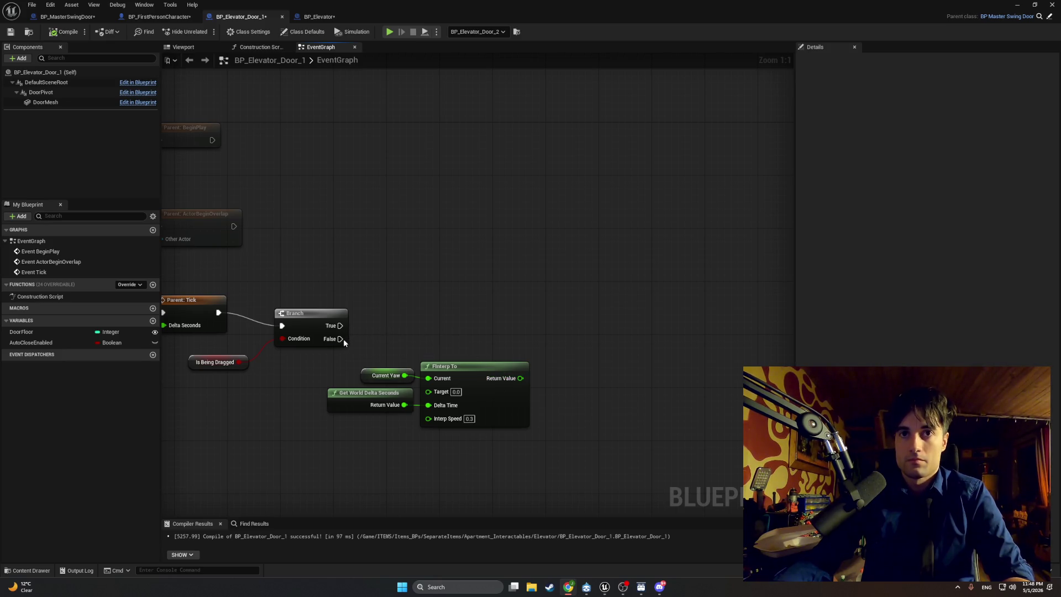
Add a SET Current Yaw node on the Branch's False execution path.
{"action": "left_click_drag", "start_coordinate": [341, 338], "coordinate": [555, 333]}
{"action": "type", "text": "set"}
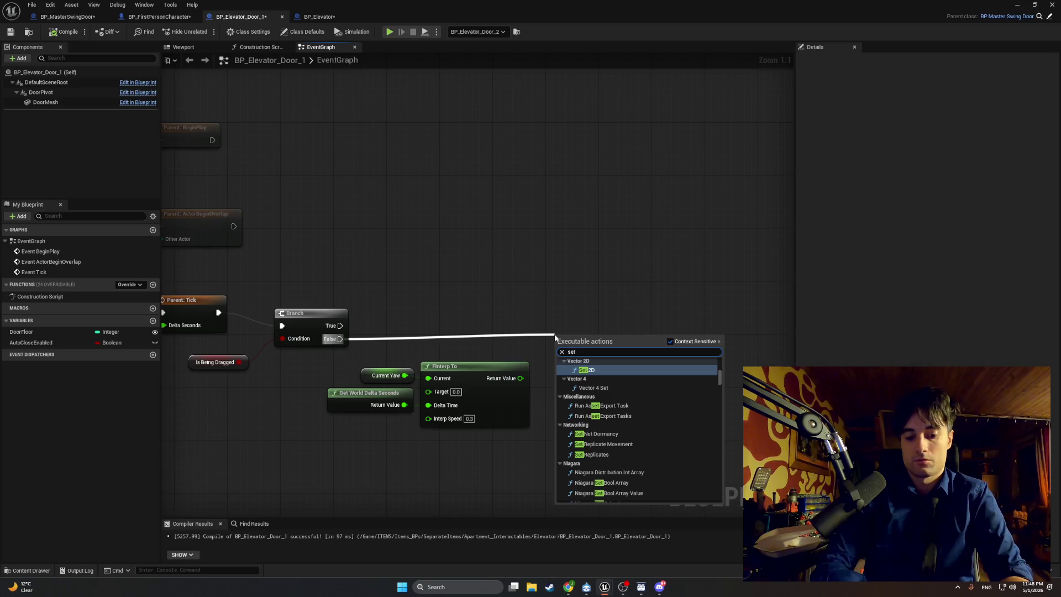
{"action": "type", "text": " current"}
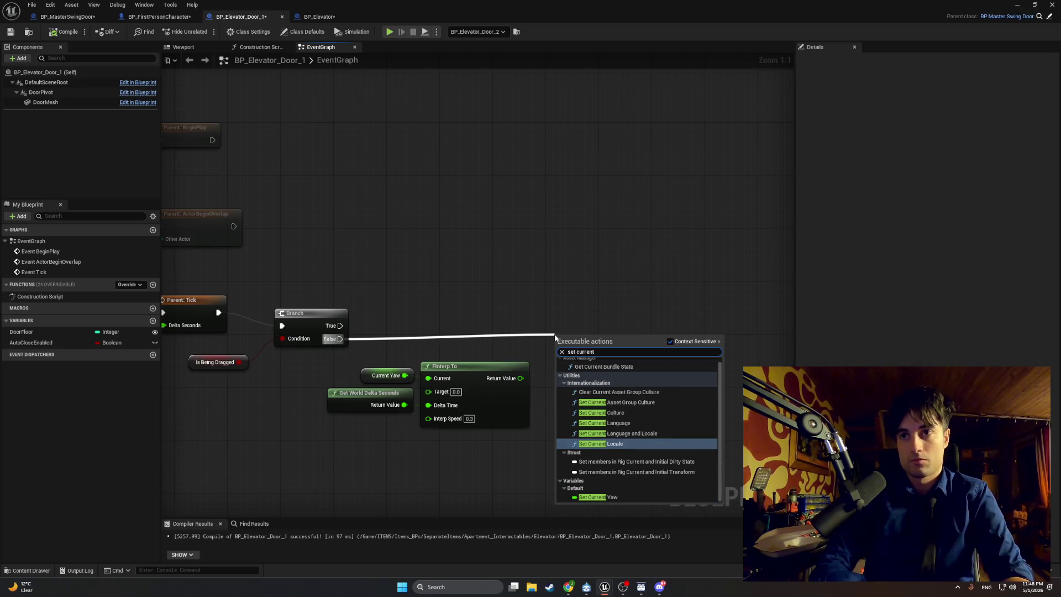
{"action": "left_click", "coordinate": [602, 482]}
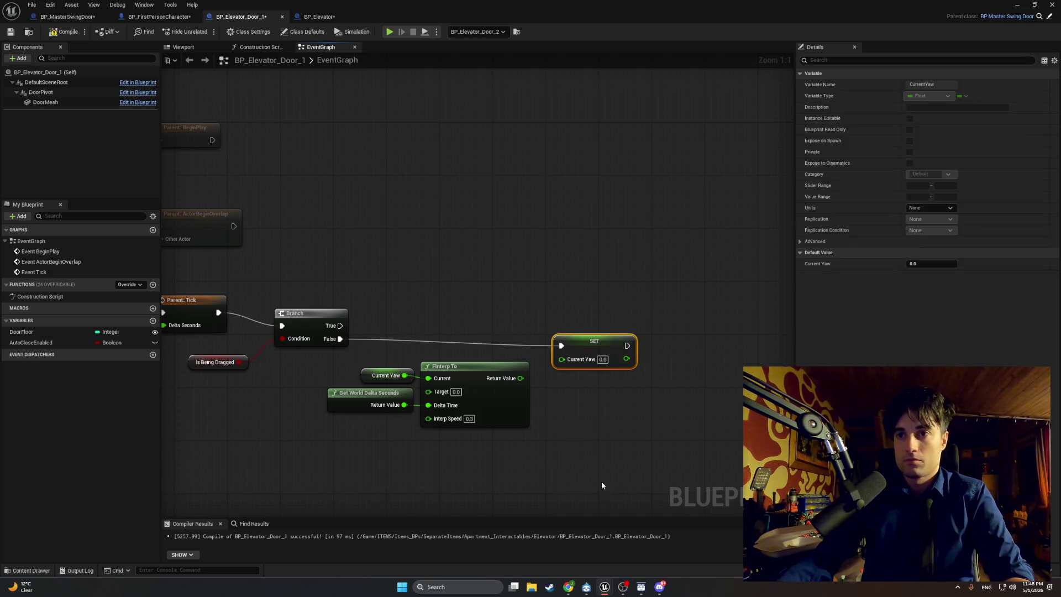
{"action": "left_click_drag", "start_coordinate": [627, 345], "coordinate": [677, 348]}
{"action": "type", "text": "return"}
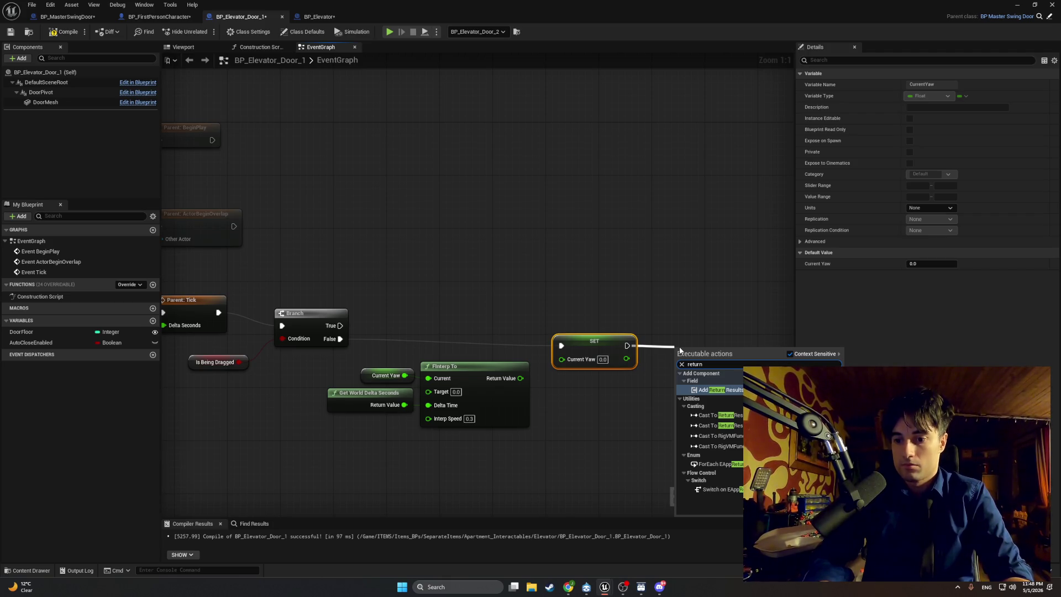
{"action": "type", "text": "value"}
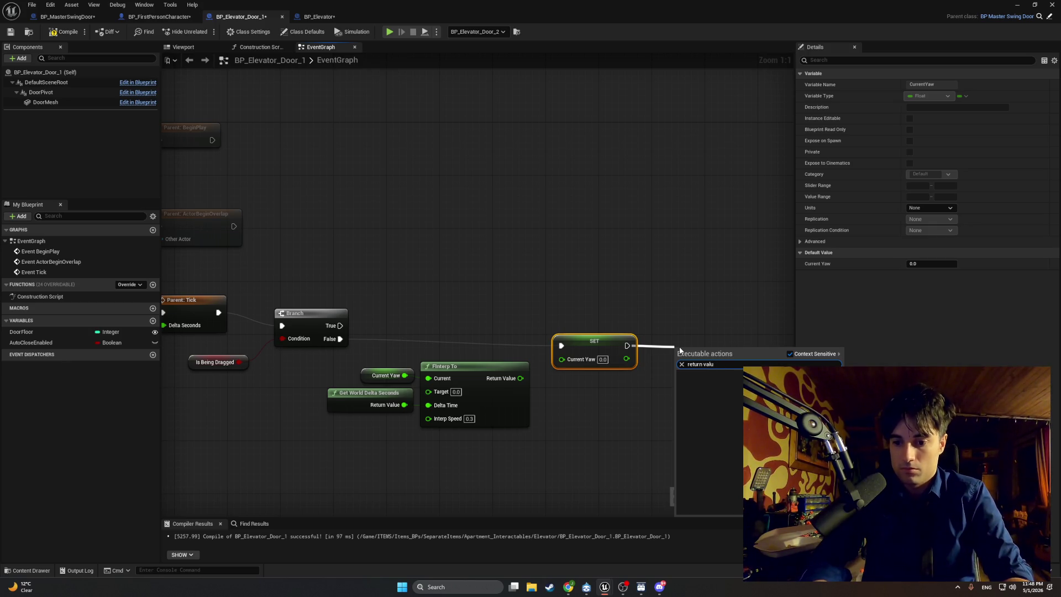
{"action": "key", "text": "ctrl+a"}
{"action": "key", "text": "BackSpace"}
{"action": "left_click", "coordinate": [632, 303]}
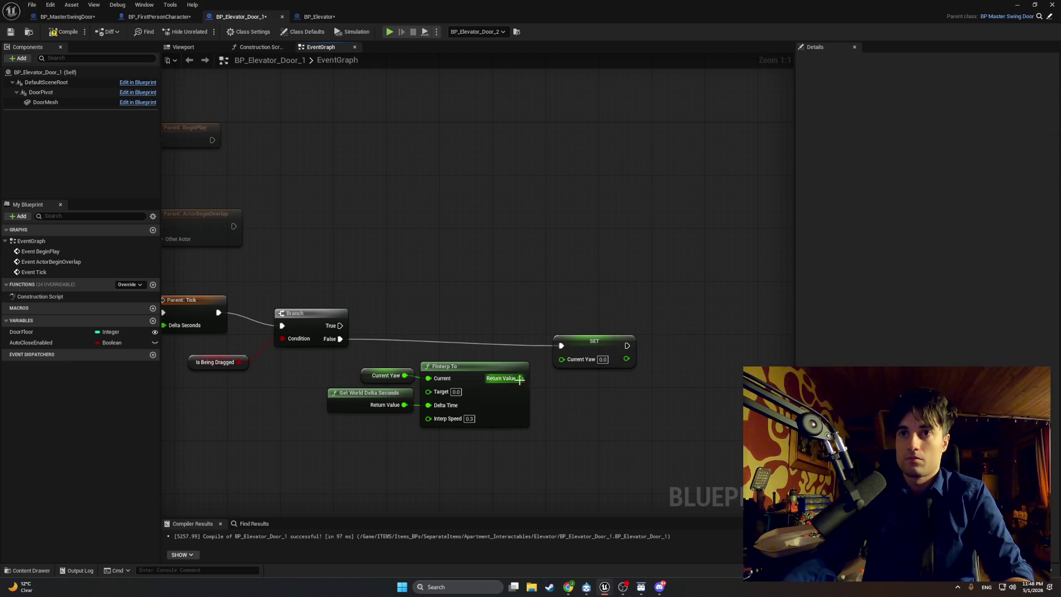
Feed FInterp To's Return Value into SET Current Yaw and line the interpolation nodes up with it.
{"action": "mouse_move", "coordinate": [520, 378]}
{"action": "left_mouse_down"}
{"action": "mouse_move", "coordinate": [541, 390]}
{"action": "mouse_move", "coordinate": [562, 360]}
{"action": "left_mouse_up"}
{"action": "left_click_drag", "start_coordinate": [579, 468], "coordinate": [376, 372]}
{"action": "mouse_move", "coordinate": [453, 367]}
{"action": "left_mouse_down"}
{"action": "mouse_move", "coordinate": [466, 360]}
{"action": "mouse_move", "coordinate": [651, 429]}
{"action": "left_mouse_up"}
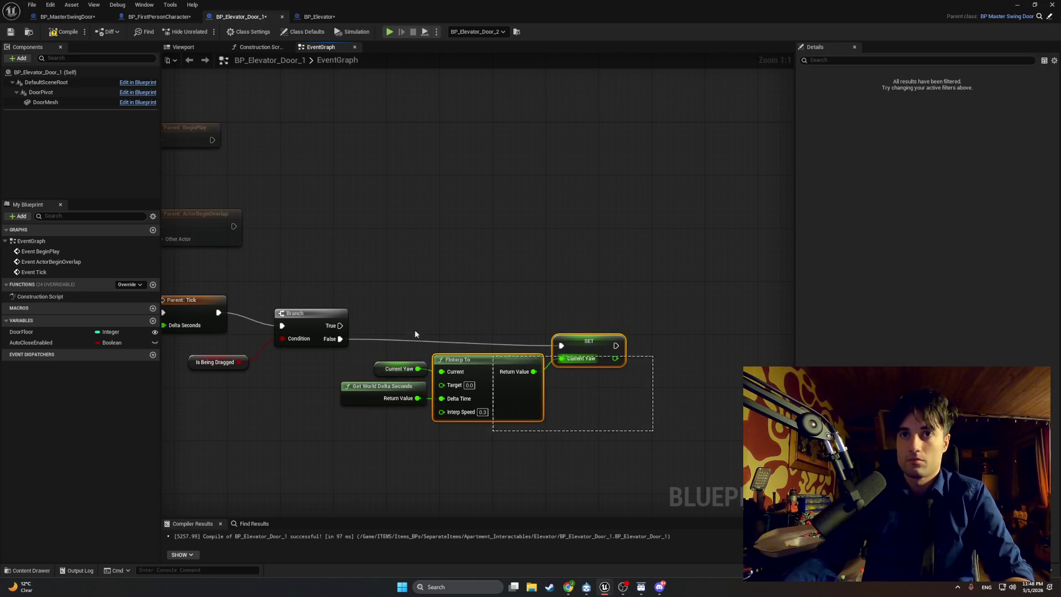
{"action": "mouse_move", "coordinate": [567, 337]}
{"action": "left_mouse_down"}
{"action": "mouse_move", "coordinate": [465, 331]}
{"action": "mouse_move", "coordinate": [660, 292]}
{"action": "left_mouse_up"}
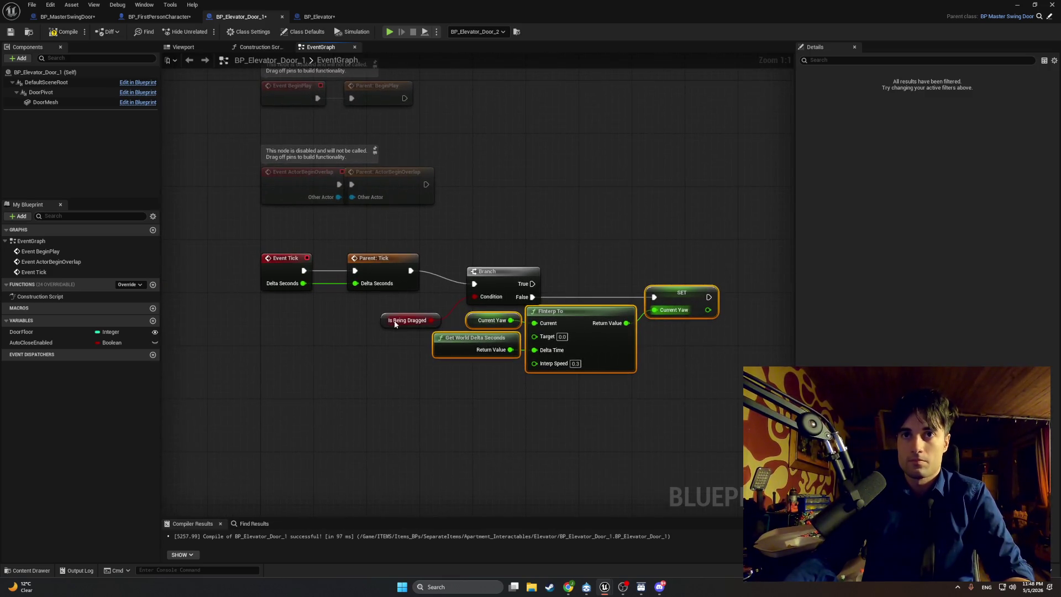
{"action": "left_click_drag", "start_coordinate": [383, 319], "coordinate": [399, 316]}
{"action": "left_click", "coordinate": [595, 254]}
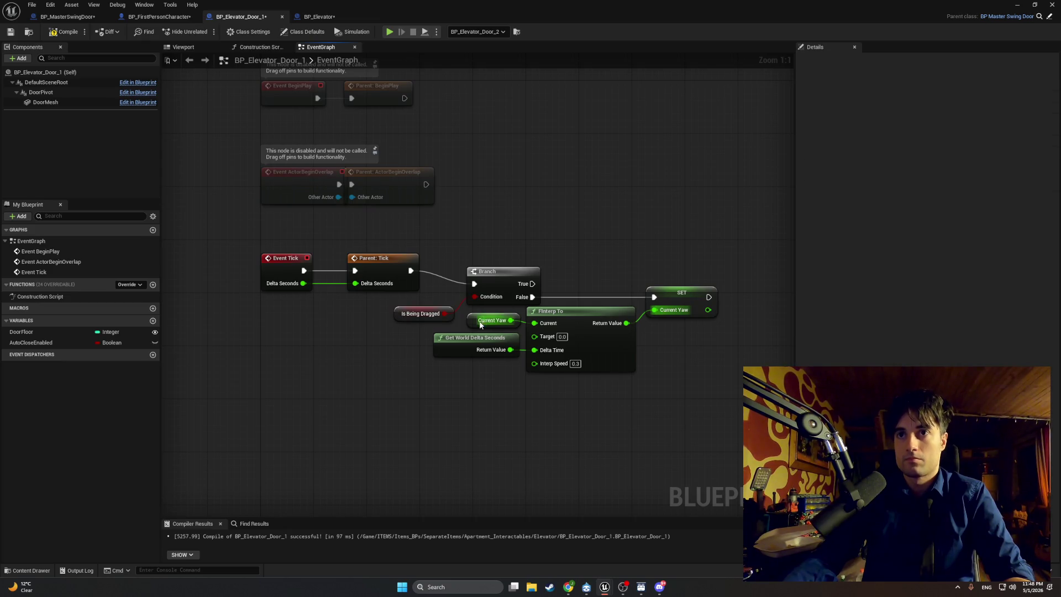
Reposition the Branch group, compile the elevator door Blueprint, and start a screen capture.
{"action": "mouse_move", "coordinate": [699, 413]}
{"action": "left_mouse_down"}
{"action": "mouse_move", "coordinate": [588, 299]}
{"action": "mouse_move", "coordinate": [436, 243]}
{"action": "left_mouse_up"}
{"action": "left_click_drag", "start_coordinate": [474, 276], "coordinate": [455, 270]}
{"action": "left_click", "coordinate": [595, 227]}
{"action": "left_click_drag", "start_coordinate": [594, 227], "coordinate": [501, 232]}
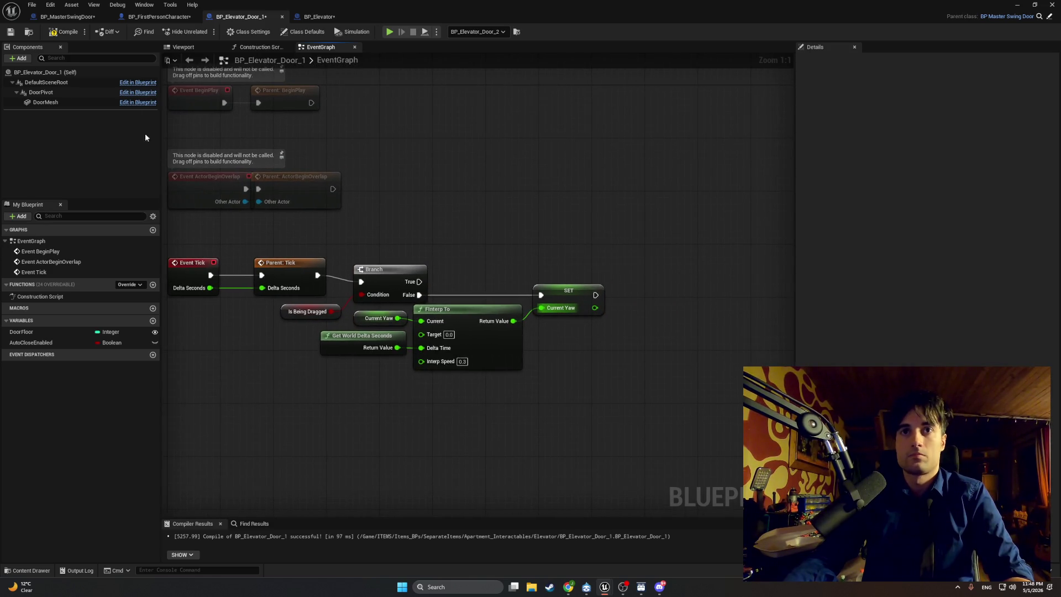
{"action": "left_click", "coordinate": [65, 31]}
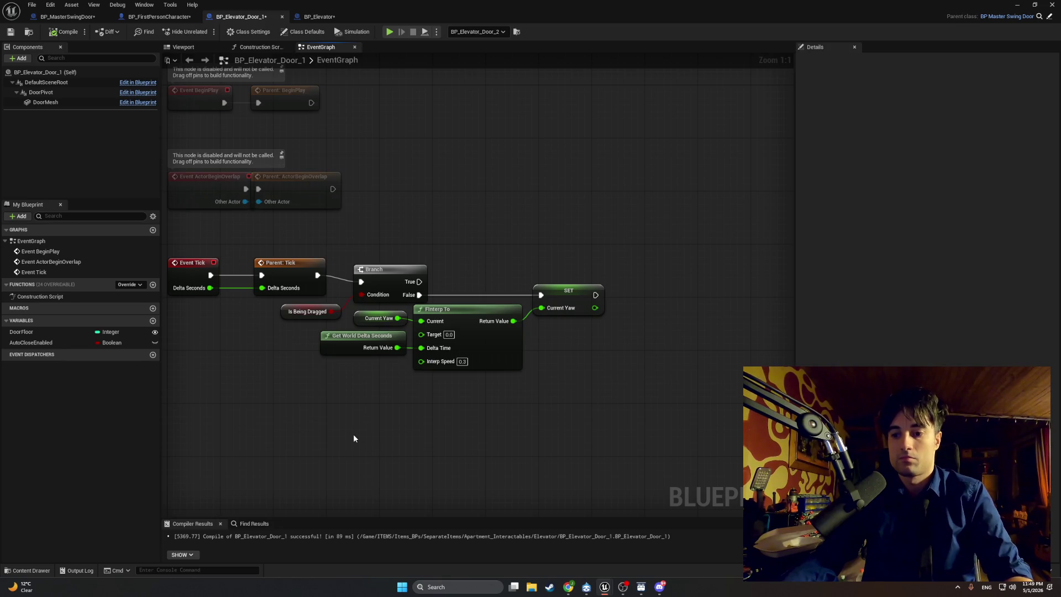
{"action": "left_click_drag", "start_coordinate": [346, 426], "coordinate": [377, 431]}
{"action": "key", "text": "super+shift+s"}
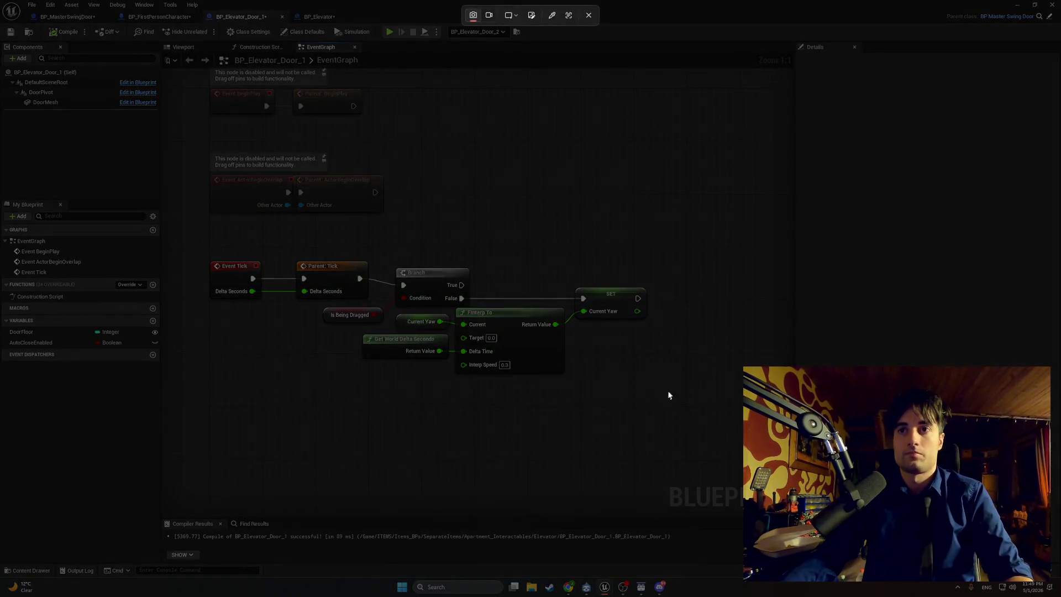
{"action": "left_click_drag", "start_coordinate": [669, 395], "coordinate": [189, 229]}
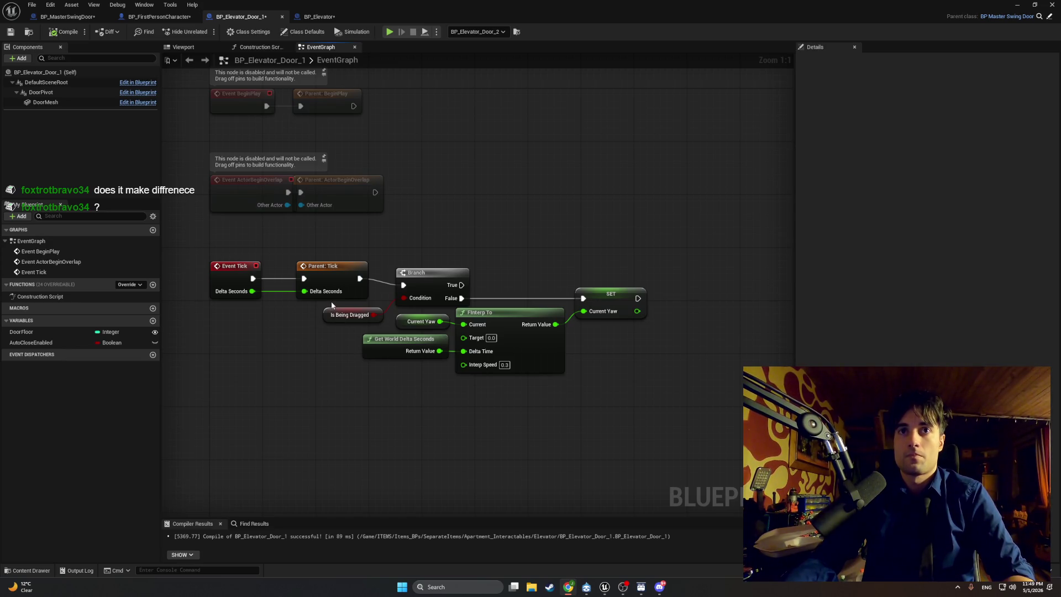
Break the wire from Parent: Tick to the Branch and shift the Branch group down-left.
{"action": "left_click_drag", "start_coordinate": [655, 426], "coordinate": [381, 257]}
{"action": "left_click", "coordinate": [383, 284], "text": "alt"}
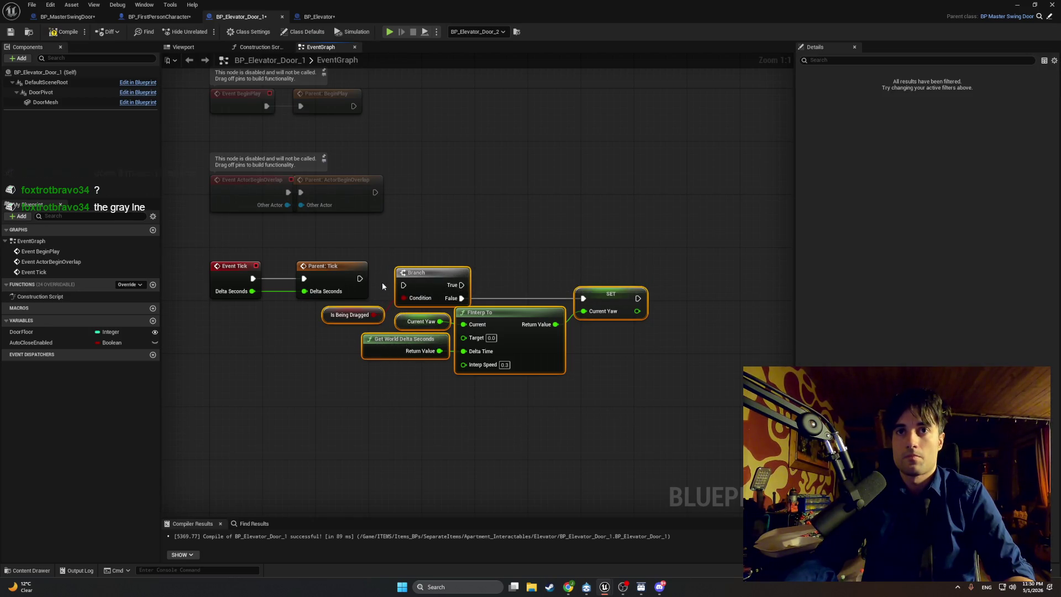
{"action": "mouse_move", "coordinate": [655, 431]}
{"action": "left_mouse_down"}
{"action": "mouse_move", "coordinate": [467, 304]}
{"action": "mouse_move", "coordinate": [376, 265]}
{"action": "mouse_move", "coordinate": [397, 301]}
{"action": "mouse_move", "coordinate": [274, 339]}
{"action": "mouse_move", "coordinate": [251, 334]}
{"action": "left_mouse_up"}
{"action": "left_click_drag", "start_coordinate": [350, 317], "coordinate": [457, 314]}
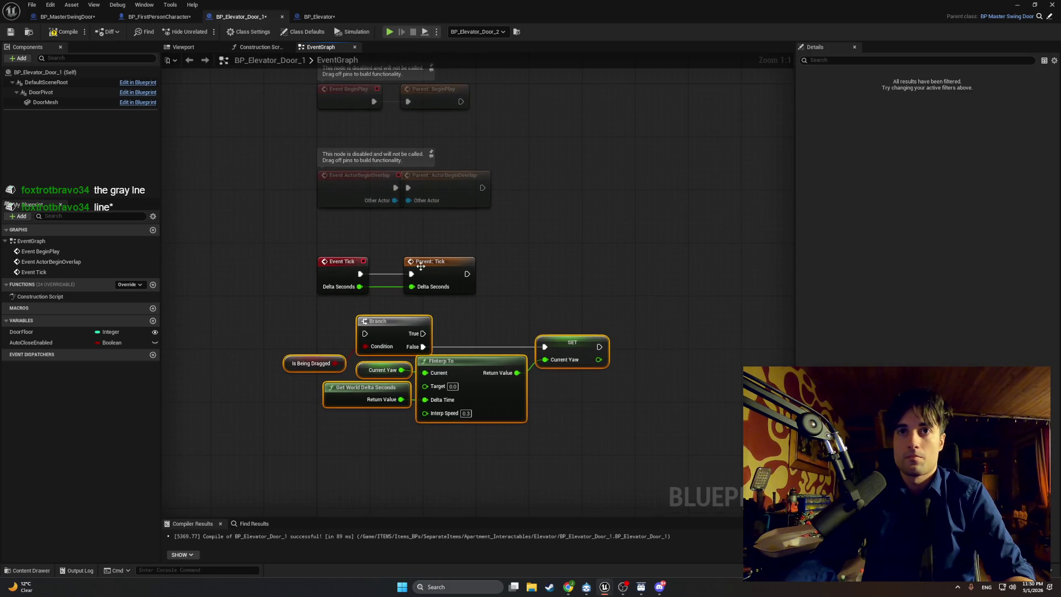
Move Parent: Tick aside and connect Event Tick's execution output directly to the Branch.
{"action": "left_click_drag", "start_coordinate": [421, 267], "coordinate": [571, 267]}
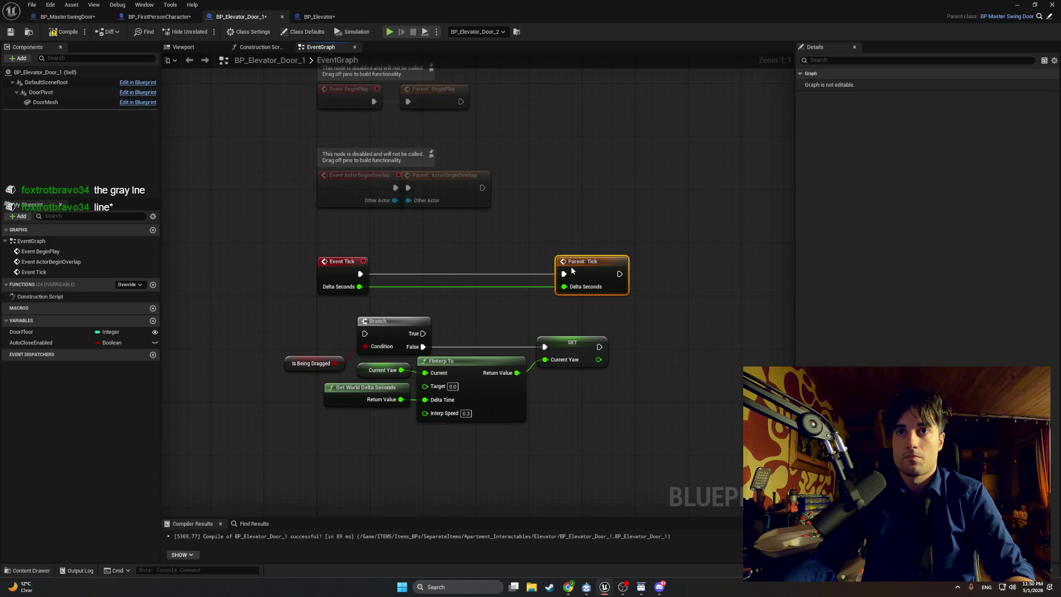
{"action": "mouse_move", "coordinate": [393, 330]}
{"action": "left_mouse_down"}
{"action": "mouse_move", "coordinate": [424, 317]}
{"action": "mouse_move", "coordinate": [420, 328]}
{"action": "left_mouse_up"}
{"action": "left_click", "coordinate": [416, 278]}
{"action": "double_click", "coordinate": [414, 273]}
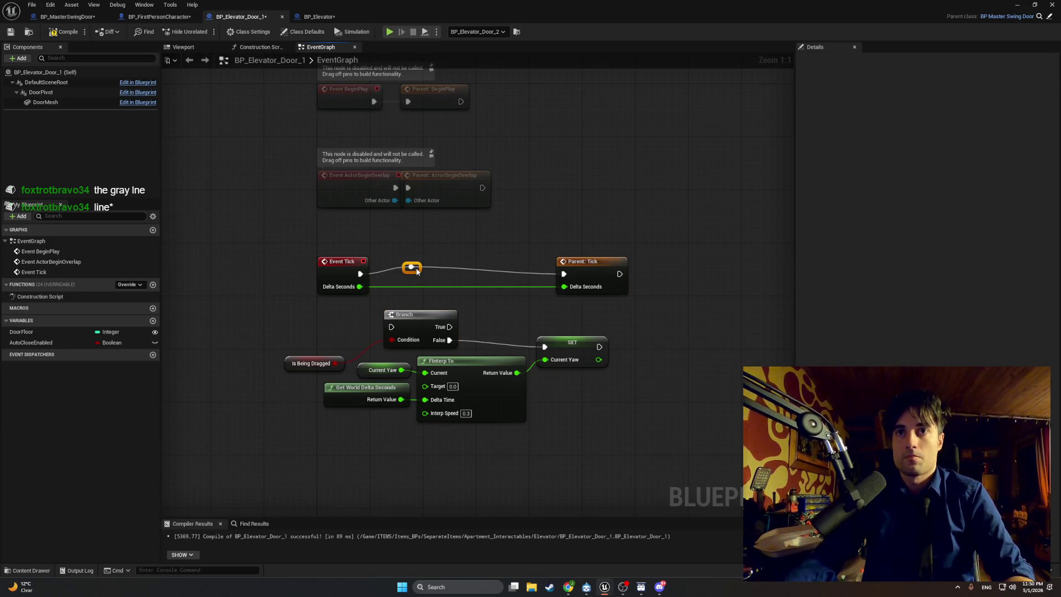
{"action": "right_click", "coordinate": [414, 269]}
{"action": "left_click", "coordinate": [426, 256]}
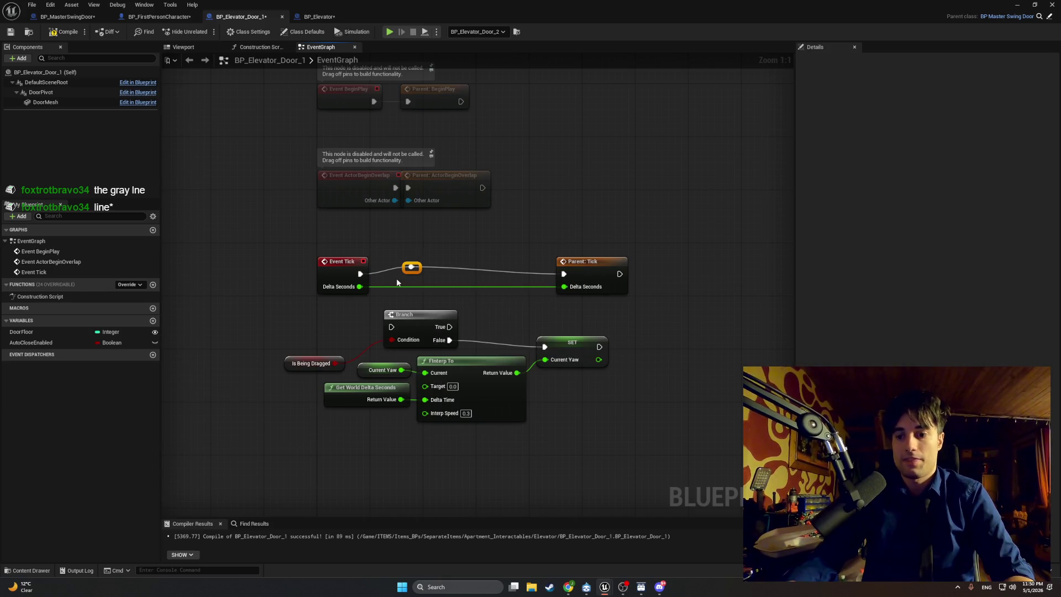
{"action": "key", "text": "Delete"}
{"action": "left_click_drag", "start_coordinate": [360, 274], "coordinate": [390, 318]}
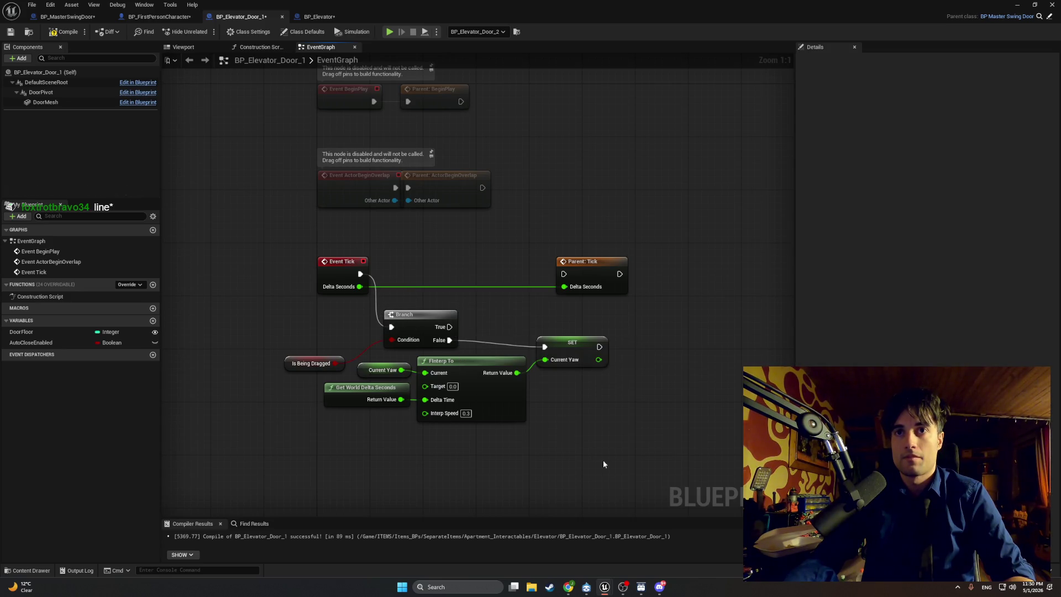
Lay out the graph with the Branch group above Event Tick and Parent: Tick far right.
{"action": "left_click_drag", "start_coordinate": [603, 464], "coordinate": [321, 308]}
{"action": "left_click_drag", "start_coordinate": [429, 314], "coordinate": [443, 173]}
{"action": "left_click", "coordinate": [331, 262], "text": "shift"}
{"action": "left_click", "coordinate": [580, 263], "text": "shift"}
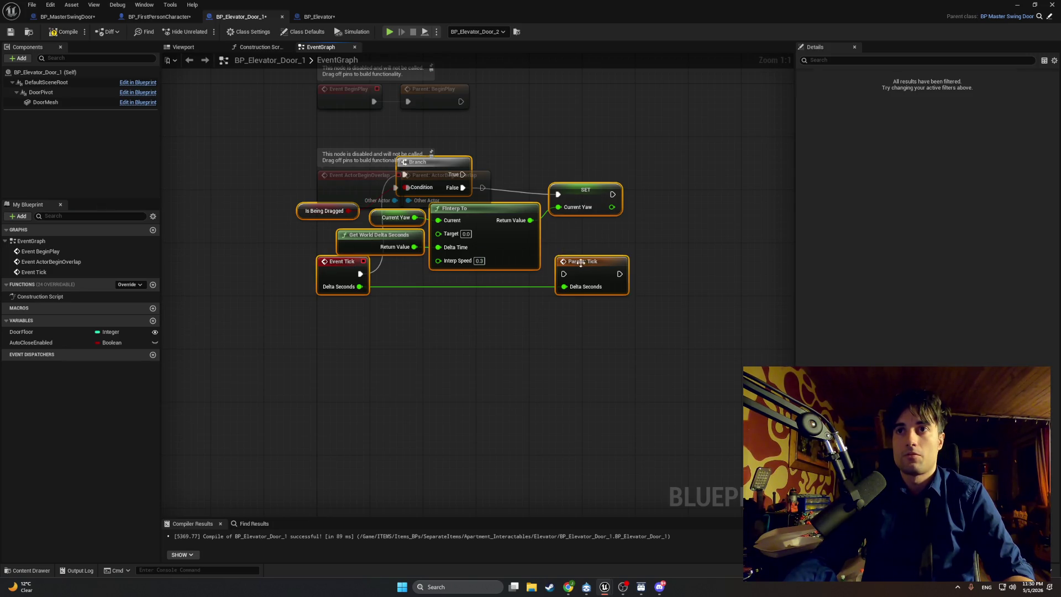
{"action": "left_click_drag", "start_coordinate": [581, 263], "coordinate": [571, 392]}
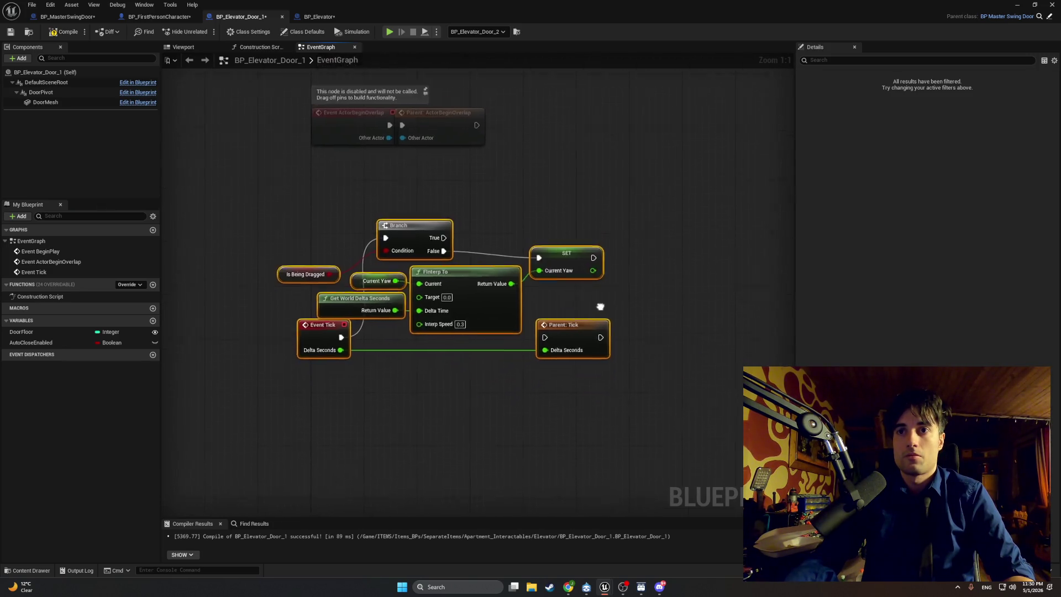
{"action": "left_click", "coordinate": [572, 261]}
{"action": "left_click_drag", "start_coordinate": [575, 280], "coordinate": [688, 282]}
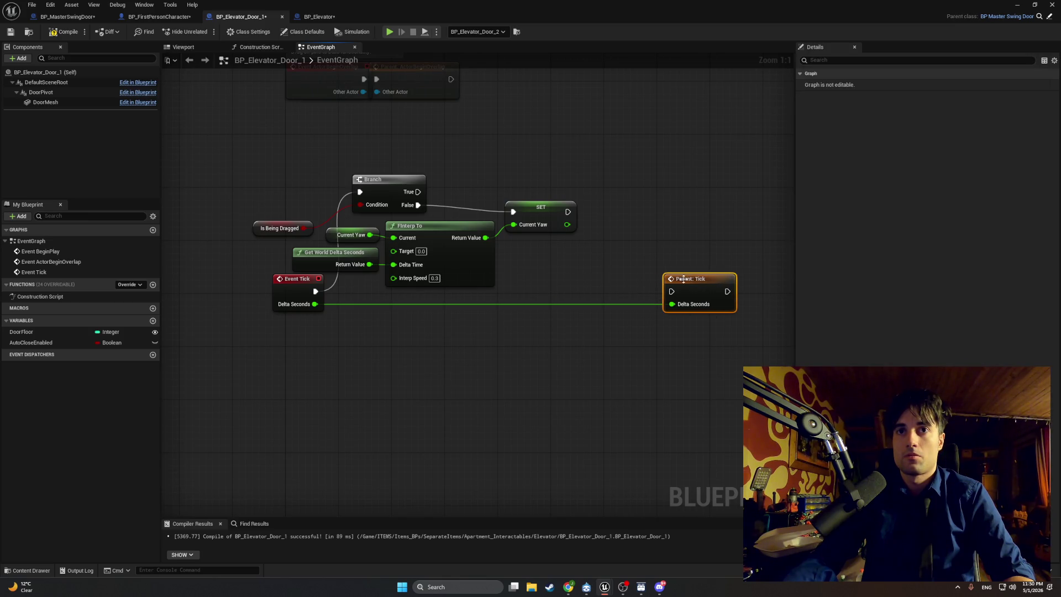
{"action": "left_click_drag", "start_coordinate": [608, 265], "coordinate": [232, 161]}
{"action": "mouse_move", "coordinate": [369, 187]}
{"action": "left_mouse_down"}
{"action": "mouse_move", "coordinate": [462, 197]}
{"action": "mouse_move", "coordinate": [455, 208]}
{"action": "left_mouse_up"}
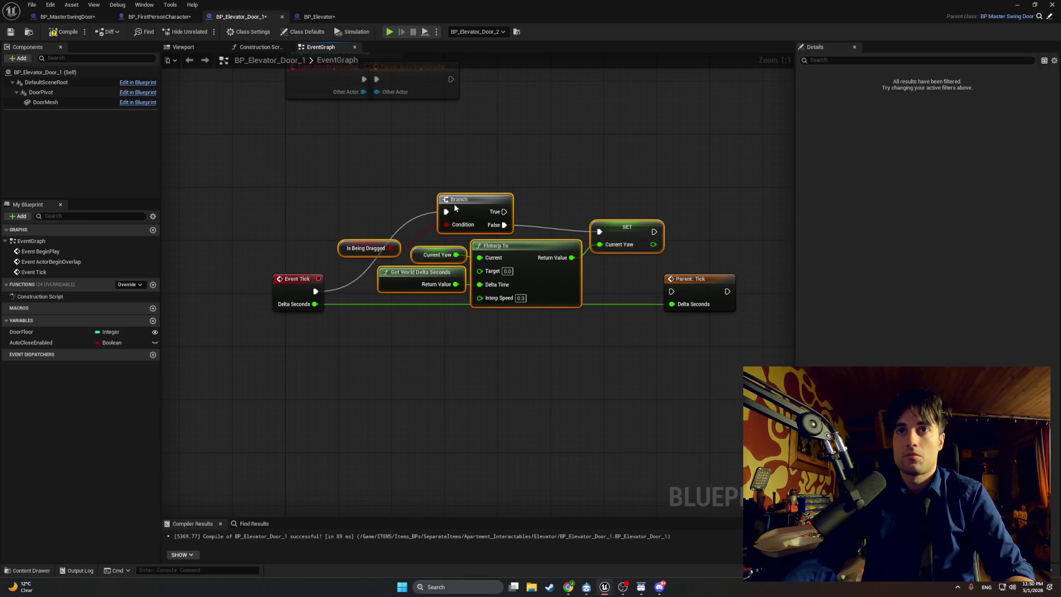
Add a reroute point on the Event Tick to Branch wire and align Branch, FInterp To and SET.
{"action": "left_click", "coordinate": [336, 286]}
{"action": "double_click", "coordinate": [339, 286]}
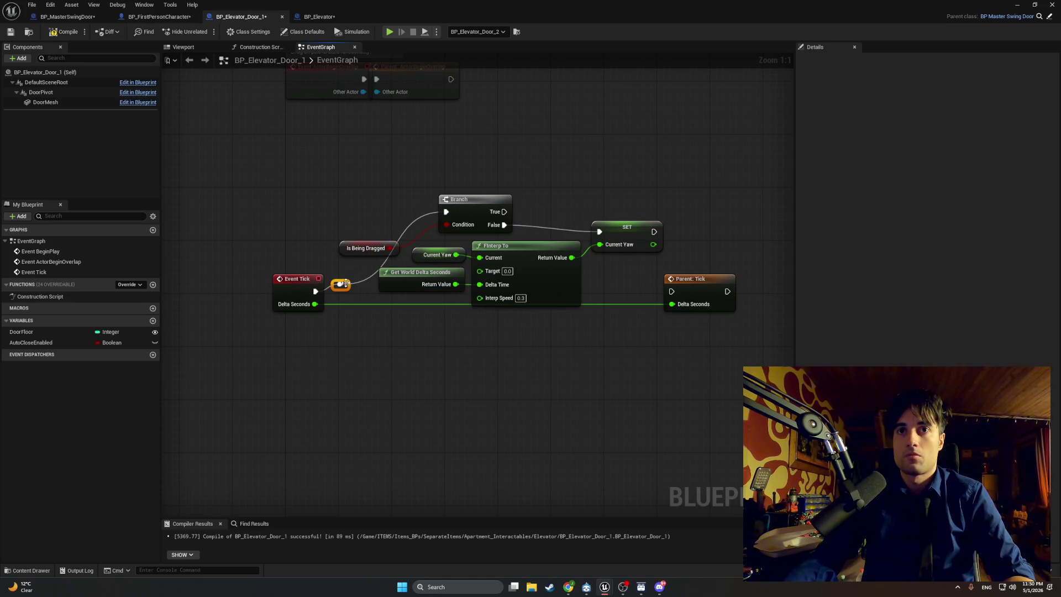
{"action": "mouse_move", "coordinate": [344, 284]}
{"action": "left_mouse_down"}
{"action": "mouse_move", "coordinate": [343, 199]}
{"action": "mouse_move", "coordinate": [375, 216]}
{"action": "left_mouse_up"}
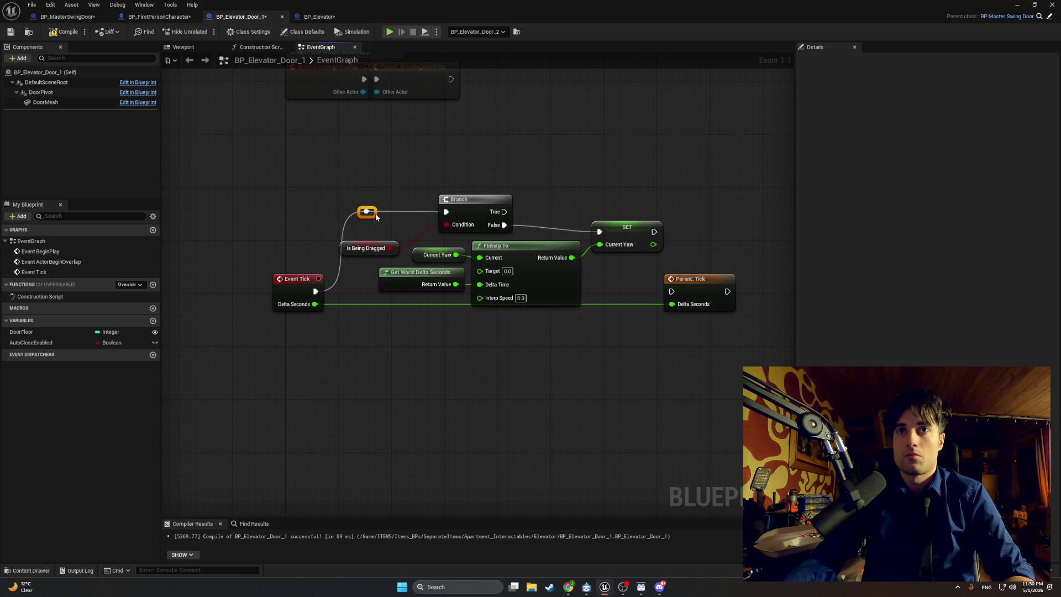
{"action": "left_click_drag", "start_coordinate": [339, 247], "coordinate": [370, 236]}
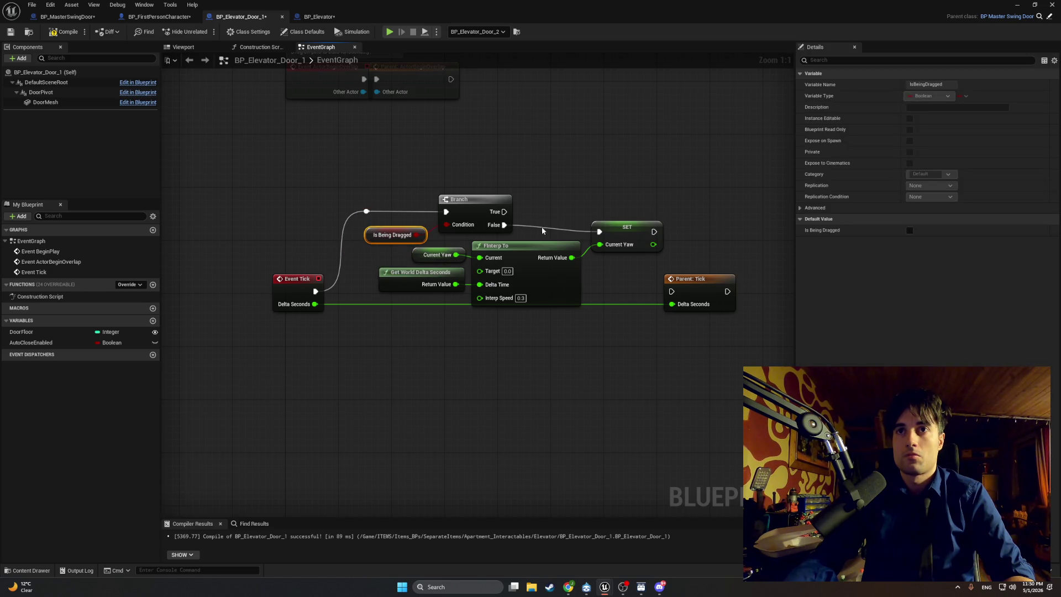
{"action": "mouse_move", "coordinate": [633, 175]}
{"action": "left_mouse_down"}
{"action": "mouse_move", "coordinate": [407, 302]}
{"action": "mouse_move", "coordinate": [356, 303]}
{"action": "left_mouse_up"}
{"action": "left_click_drag", "start_coordinate": [471, 204], "coordinate": [471, 189]}
{"action": "left_click", "coordinate": [617, 214]}
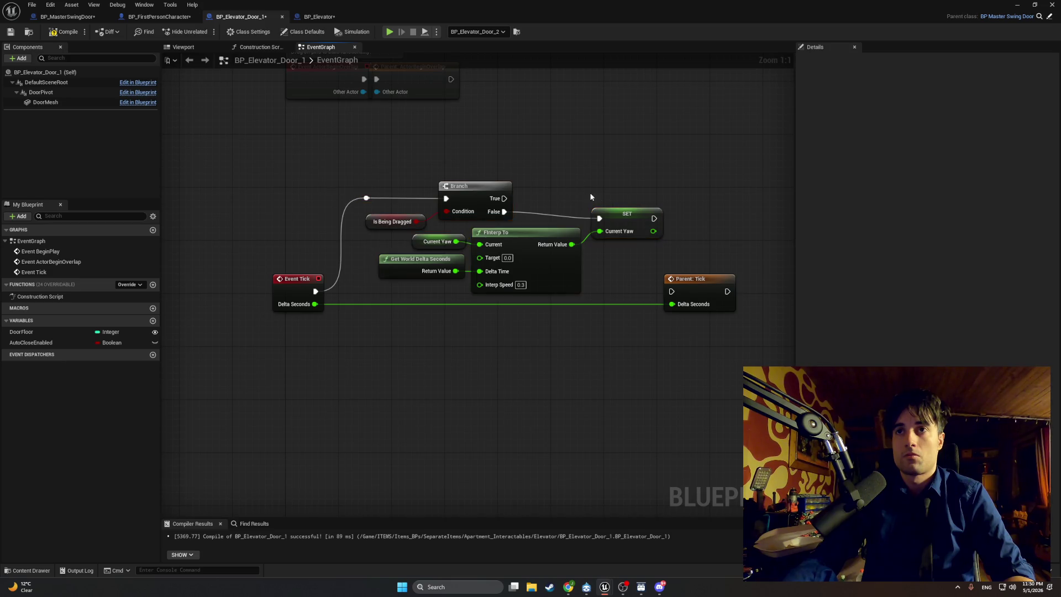
{"action": "left_click_drag", "start_coordinate": [618, 215], "coordinate": [618, 208]}
{"action": "left_click", "coordinate": [562, 186]}
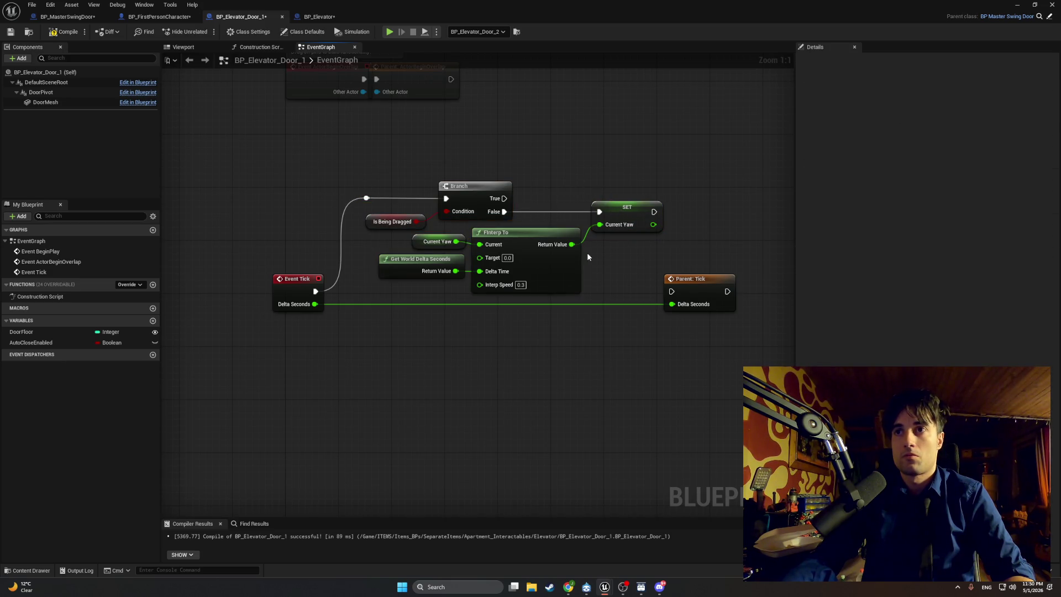
Connect SET Current Yaw's execution output to Parent: Tick and tidy the node positions.
{"action": "left_click_drag", "start_coordinate": [653, 212], "coordinate": [672, 292]}
{"action": "left_click_drag", "start_coordinate": [626, 211], "coordinate": [619, 209]}
{"action": "left_click_drag", "start_coordinate": [690, 279], "coordinate": [703, 279]}
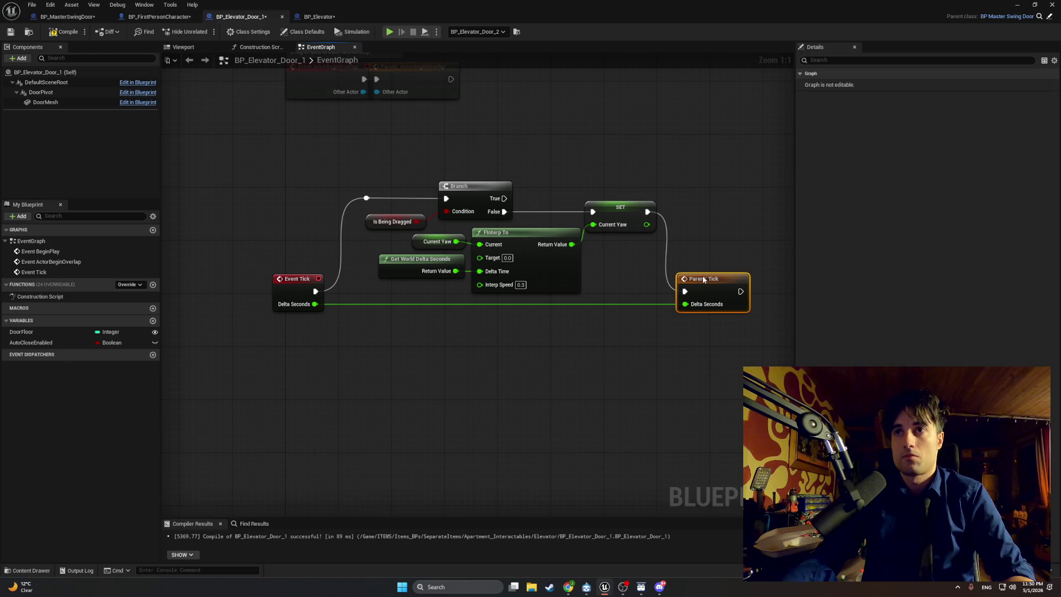
{"action": "left_click", "coordinate": [608, 207]}
{"action": "left_click_drag", "start_coordinate": [595, 169], "coordinate": [543, 181]}
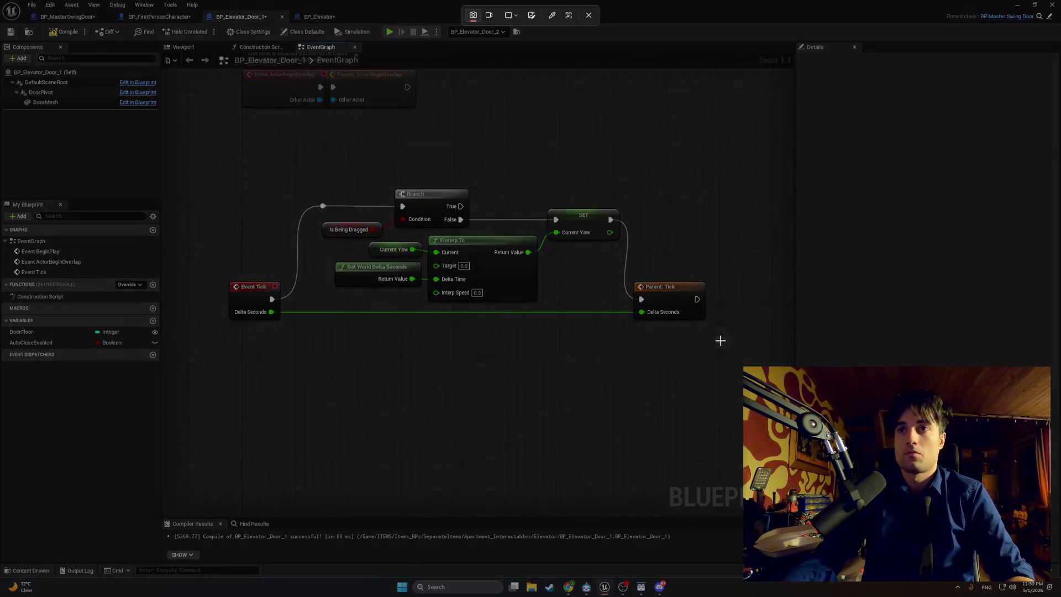
{"action": "left_click_drag", "start_coordinate": [727, 338], "coordinate": [206, 149]}
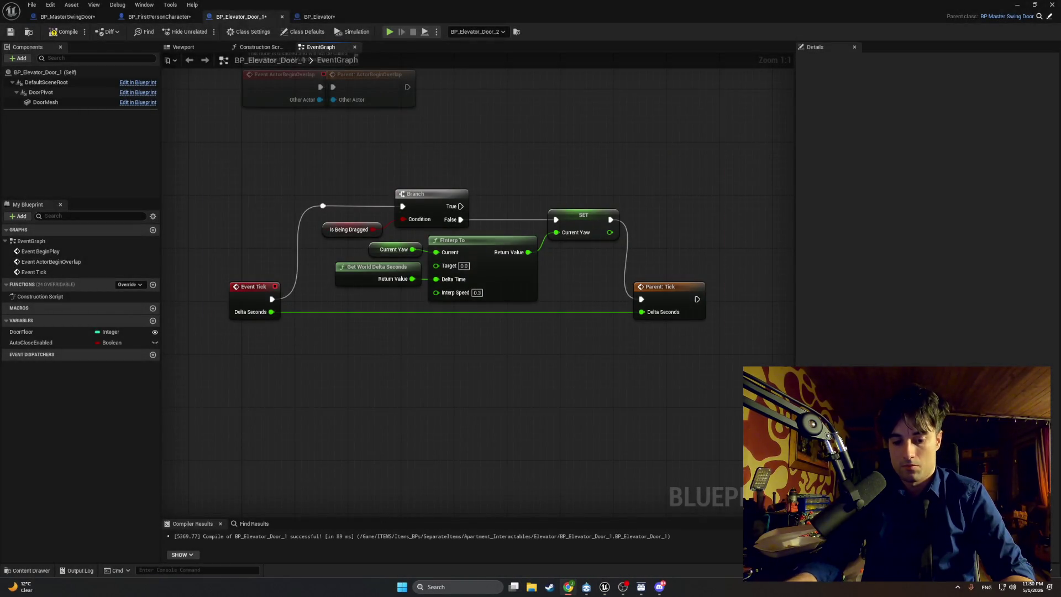
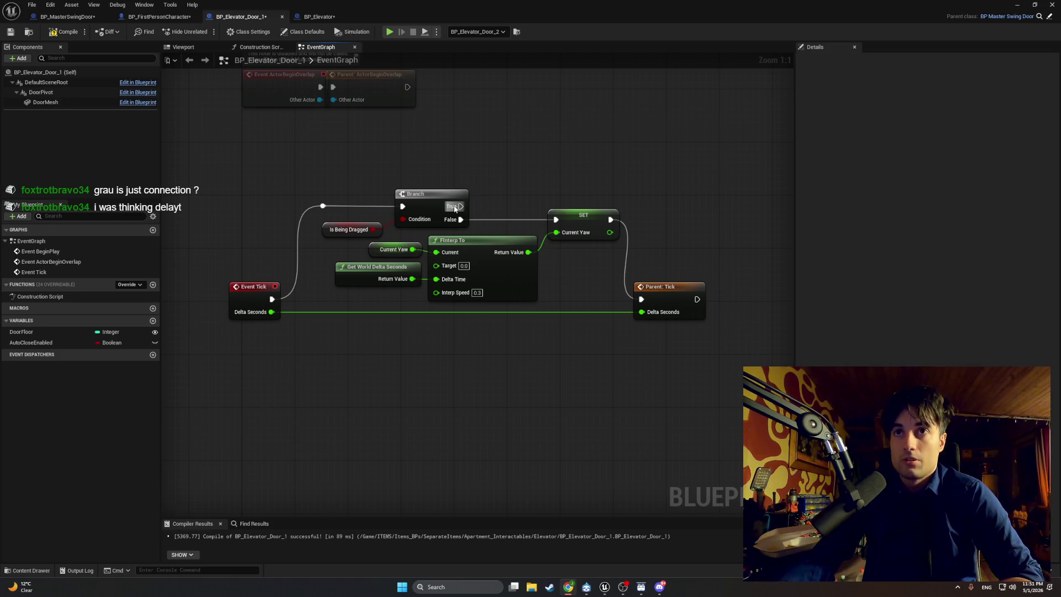
Connect Branch True to Parent: Tick, add a reroute point on that wire, and shift Parent: Tick right.
{"action": "mouse_move", "coordinate": [461, 206]}
{"action": "left_mouse_down"}
{"action": "mouse_move", "coordinate": [662, 287]}
{"action": "mouse_move", "coordinate": [642, 300]}
{"action": "left_mouse_up"}
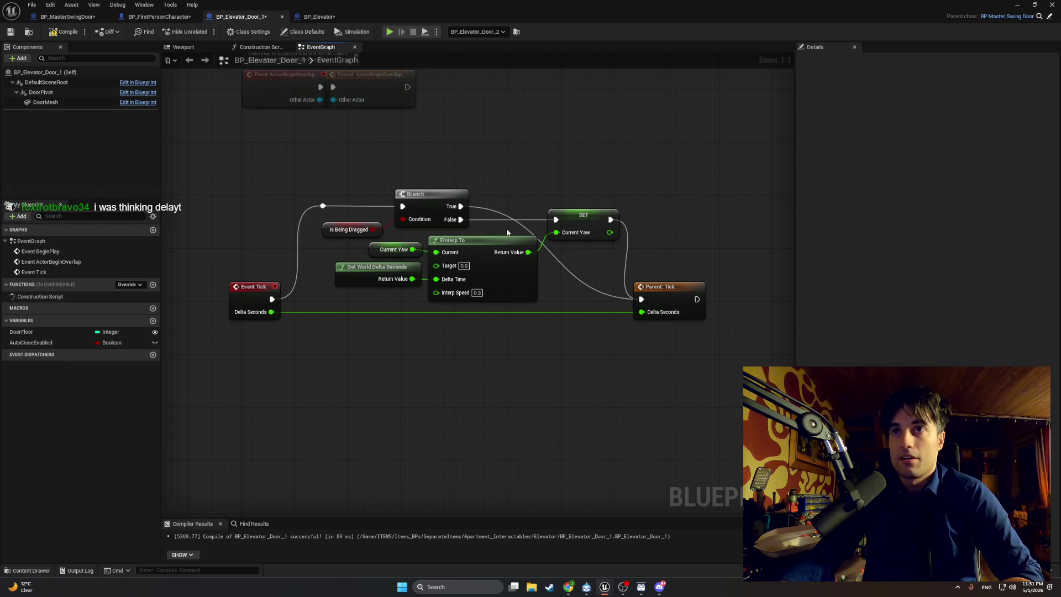
{"action": "double_click", "coordinate": [499, 213]}
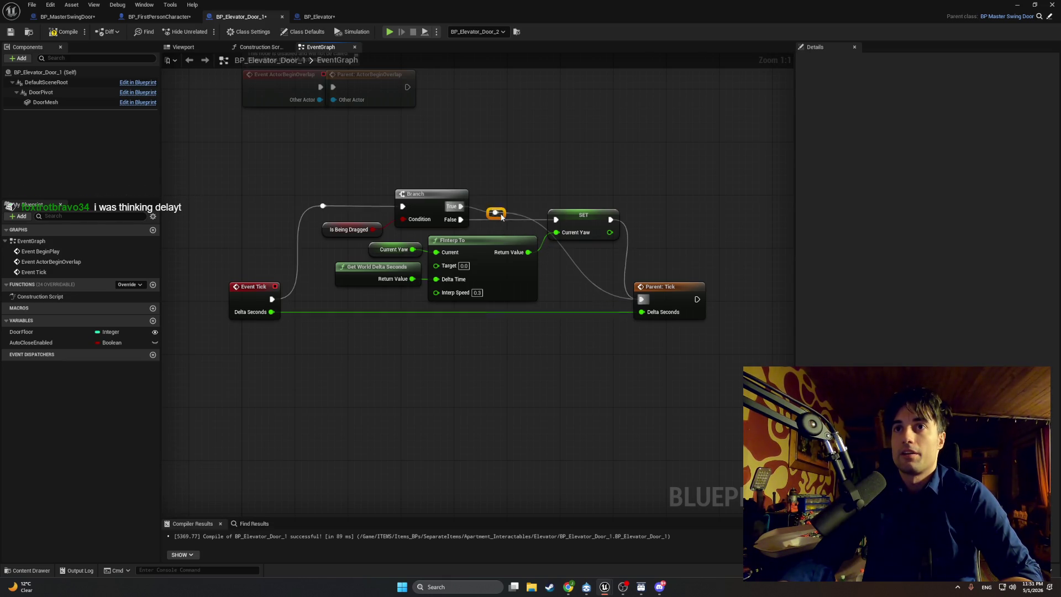
{"action": "mouse_move", "coordinate": [496, 210]}
{"action": "left_mouse_down"}
{"action": "mouse_move", "coordinate": [623, 193]}
{"action": "mouse_move", "coordinate": [555, 205]}
{"action": "left_mouse_up"}
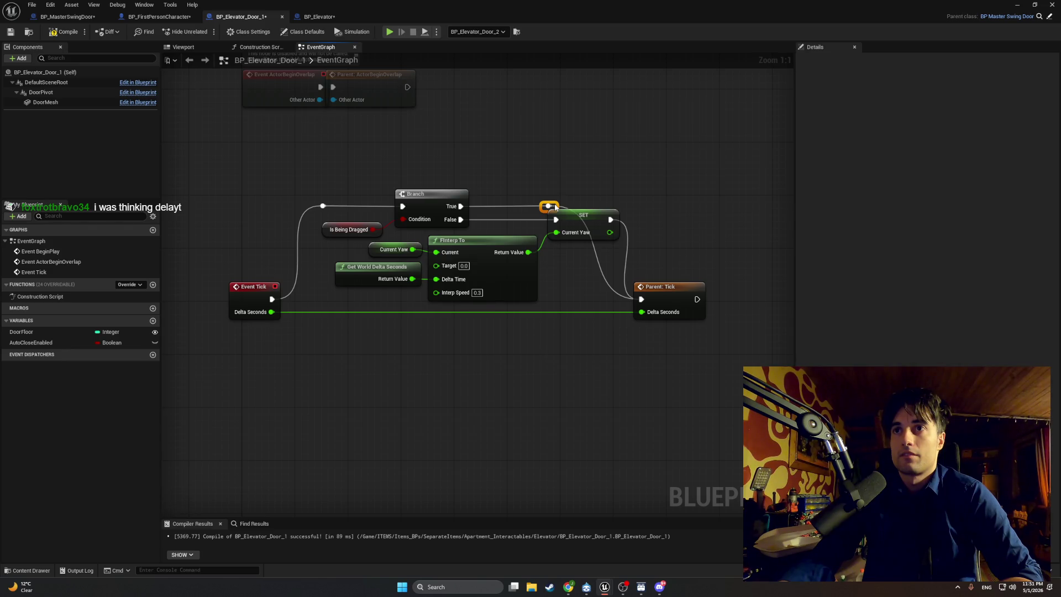
{"action": "left_click_drag", "start_coordinate": [672, 291], "coordinate": [731, 290]}
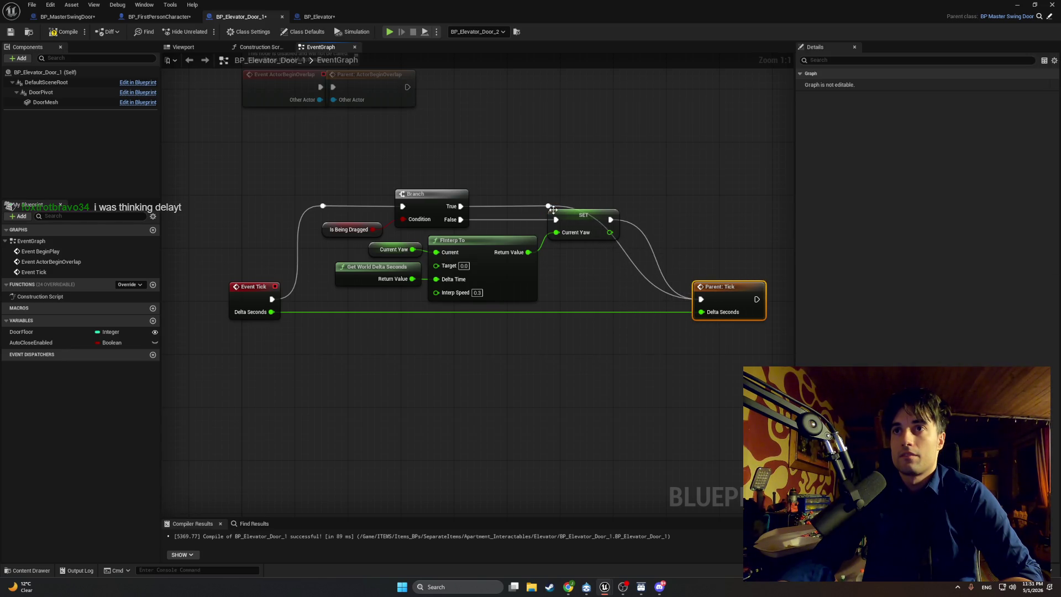
Line the reroute points up above the SET node, add one on the SET output wire, and compile.
{"action": "mouse_move", "coordinate": [560, 208]}
{"action": "left_mouse_down"}
{"action": "mouse_move", "coordinate": [645, 206]}
{"action": "mouse_move", "coordinate": [549, 208]}
{"action": "mouse_move", "coordinate": [549, 192]}
{"action": "mouse_move", "coordinate": [637, 209]}
{"action": "mouse_move", "coordinate": [624, 210]}
{"action": "left_mouse_up"}
{"action": "left_click", "coordinate": [550, 196]}
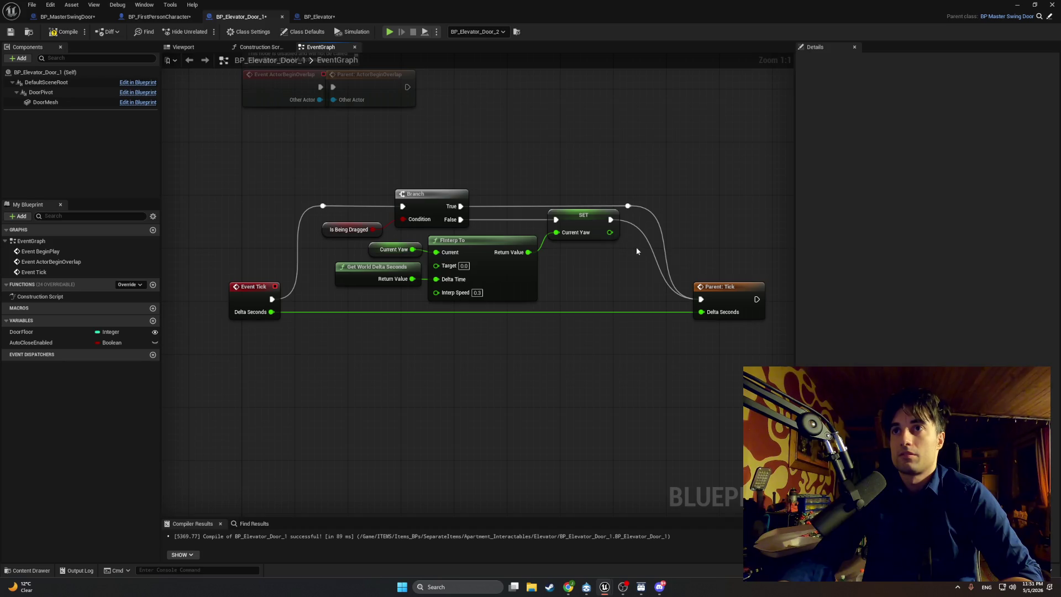
{"action": "double_click", "coordinate": [641, 233]}
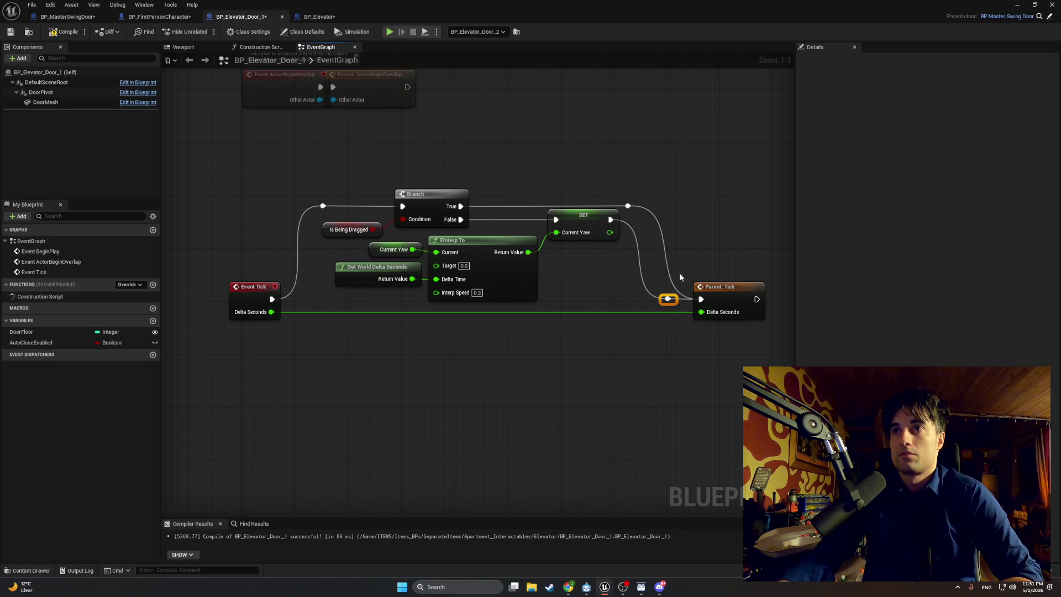
{"action": "left_click", "coordinate": [65, 32]}
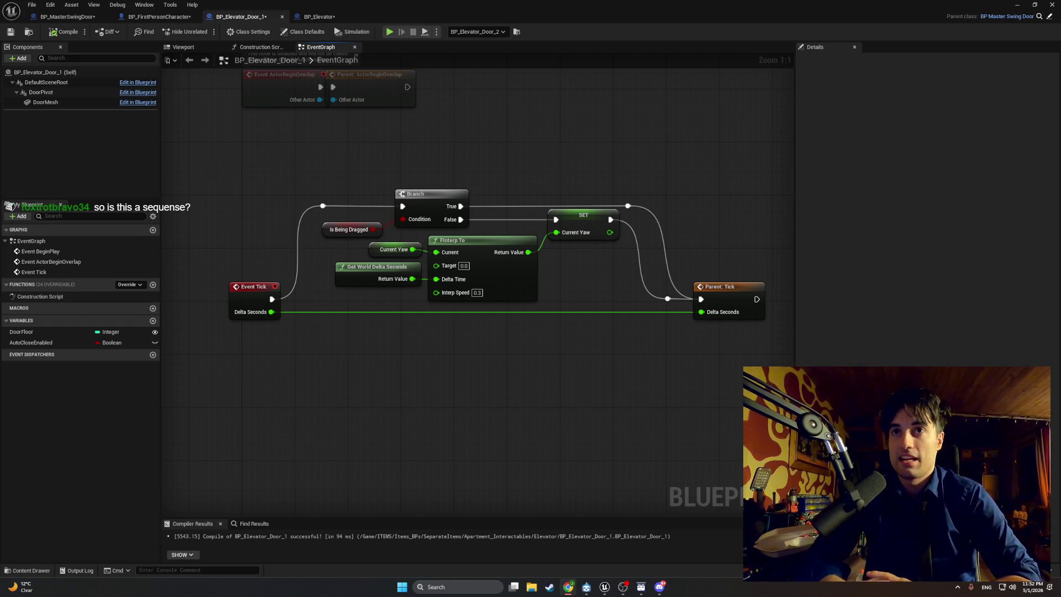
{"action": "mouse_move", "coordinate": [540, 287]}
{"action": "left_mouse_down"}
{"action": "mouse_move", "coordinate": [440, 350]}
{"action": "mouse_move", "coordinate": [492, 350]}
{"action": "left_mouse_up"}
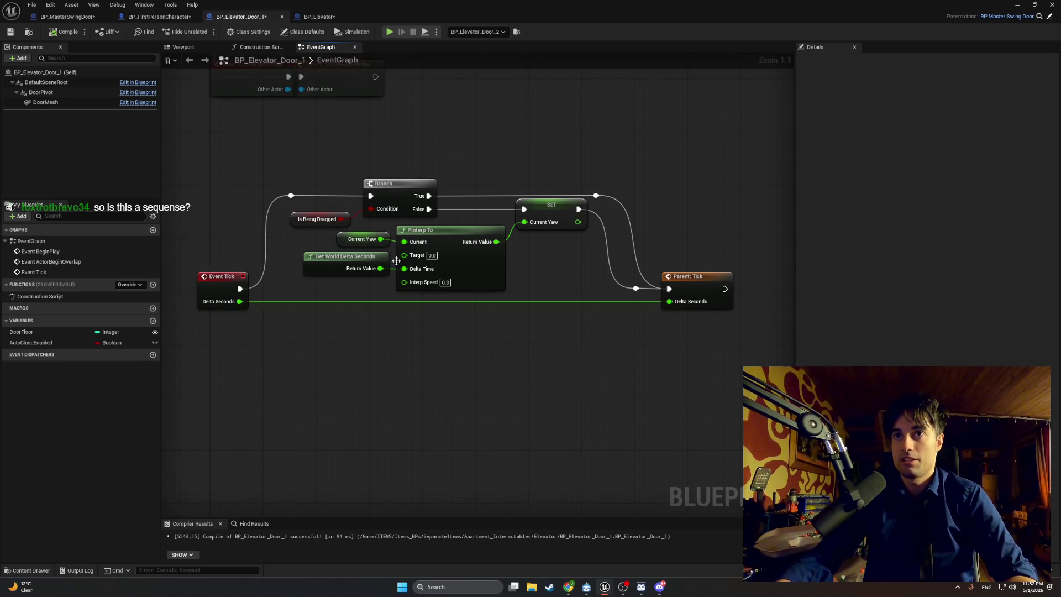
Add a Sequence node below Event Tick.
{"action": "left_click_drag", "start_coordinate": [712, 260], "coordinate": [673, 265]}
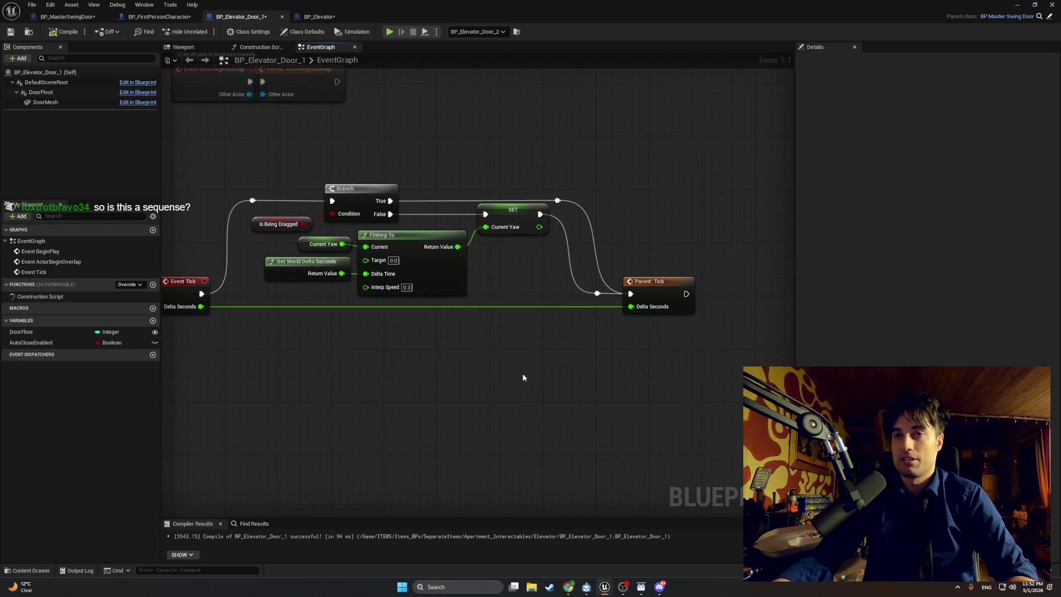
{"action": "right_click", "coordinate": [522, 377]}
{"action": "type", "text": "sequen"}
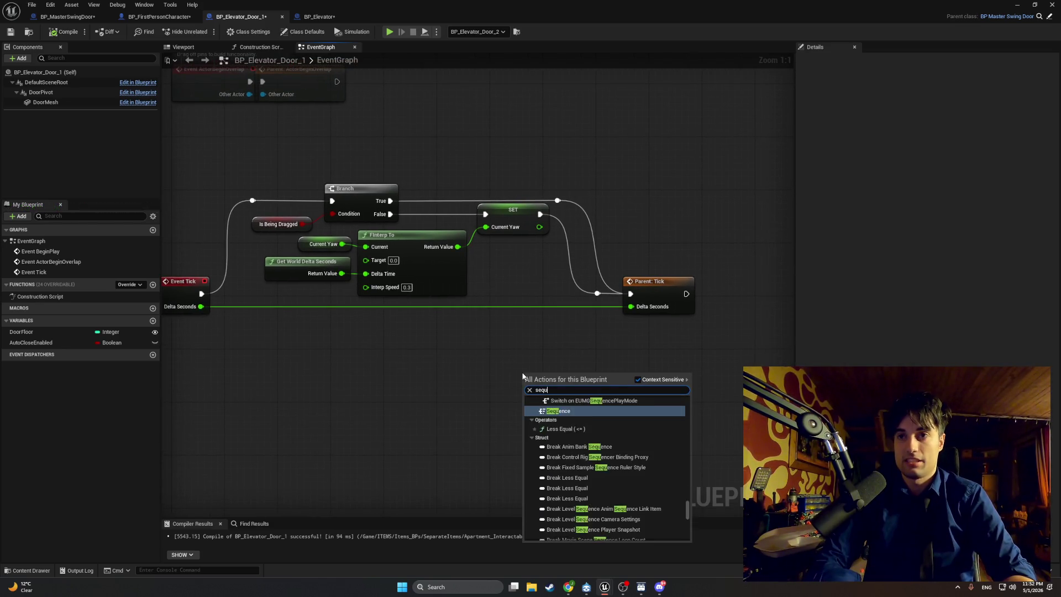
{"action": "key", "text": "Return"}
{"action": "left_click_drag", "start_coordinate": [525, 376], "coordinate": [266, 325]}
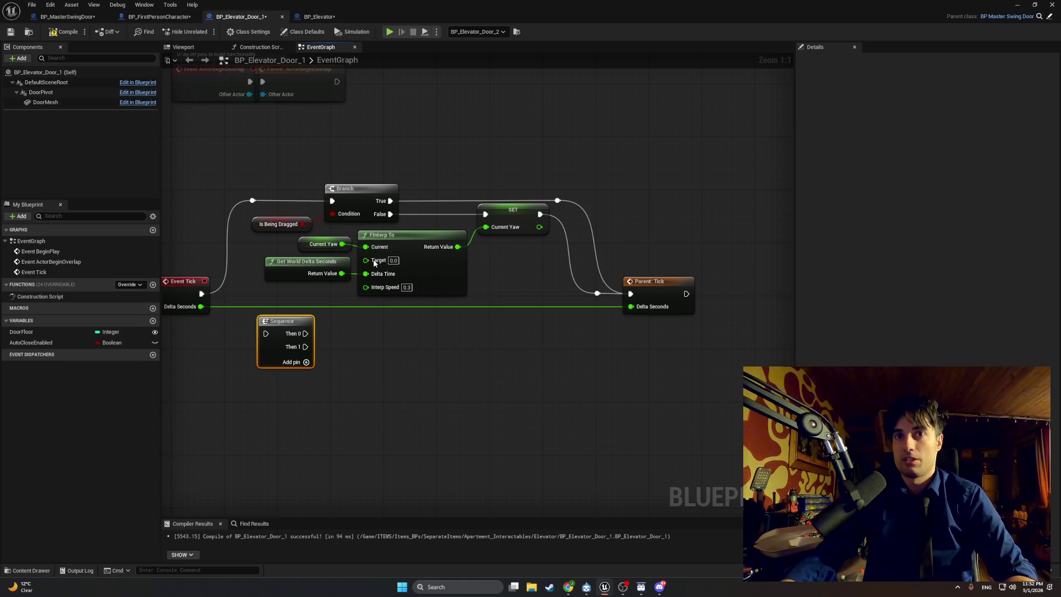
Delete the Sequence node again, recompile the elevator door Blueprint, and return to the level editor.
{"action": "left_click_drag", "start_coordinate": [94, 266], "coordinate": [248, 263]}
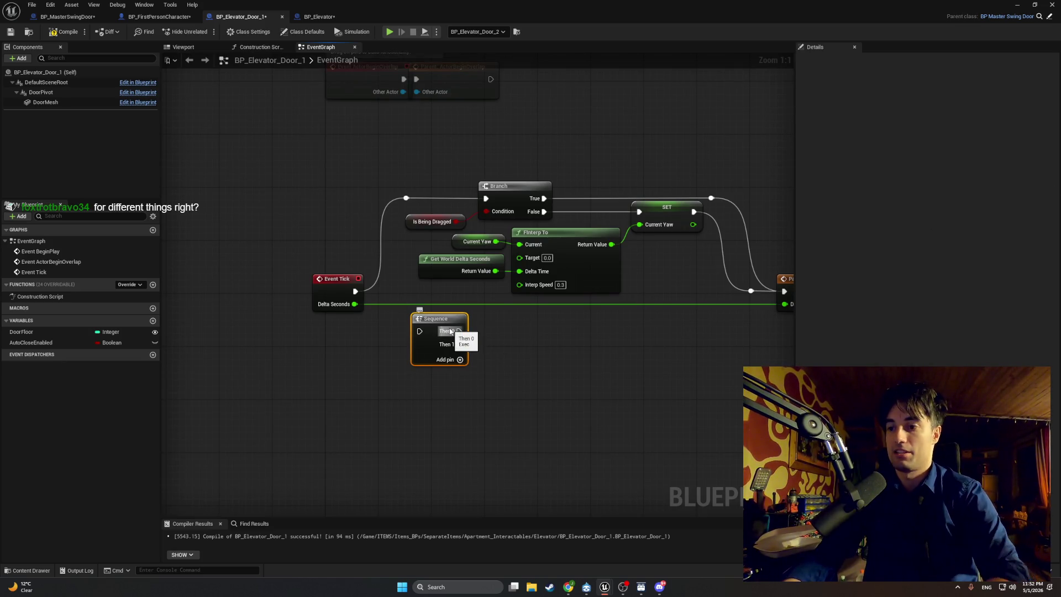
{"action": "key", "text": "Delete"}
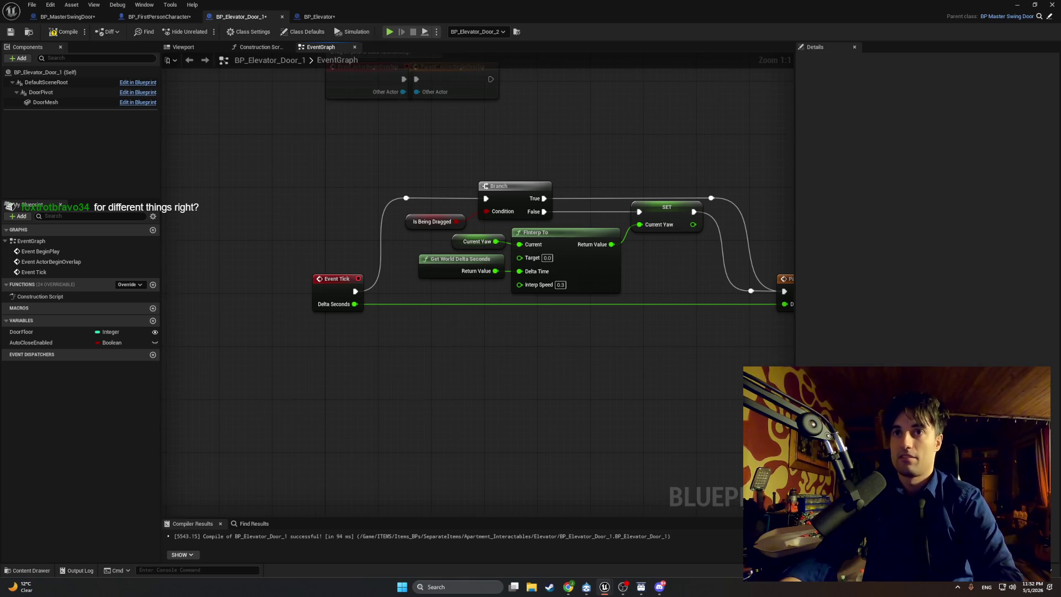
{"action": "left_click", "coordinate": [64, 31]}
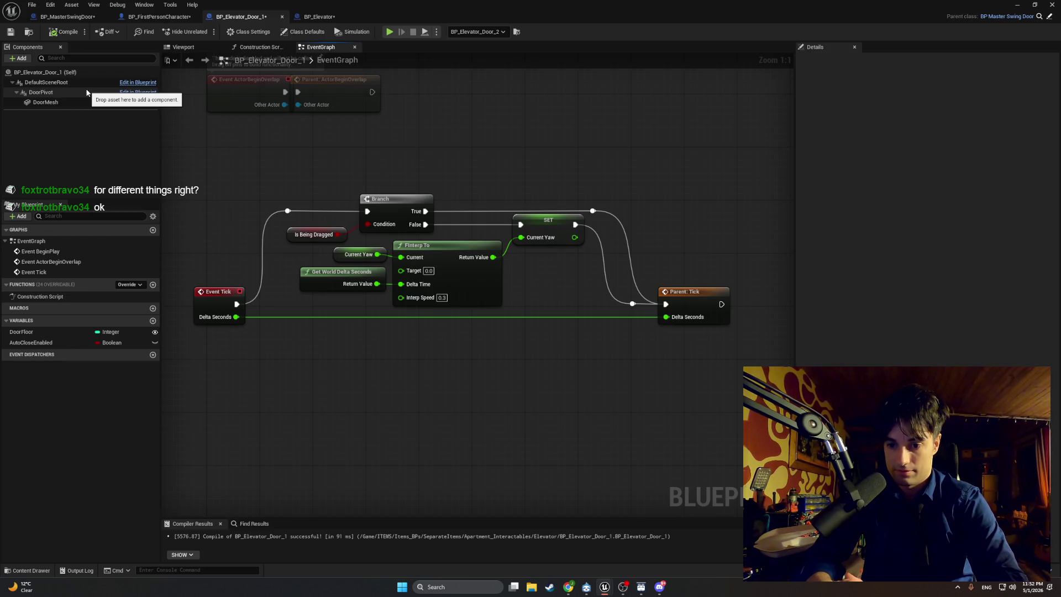
{"action": "left_click", "coordinate": [1016, 5]}
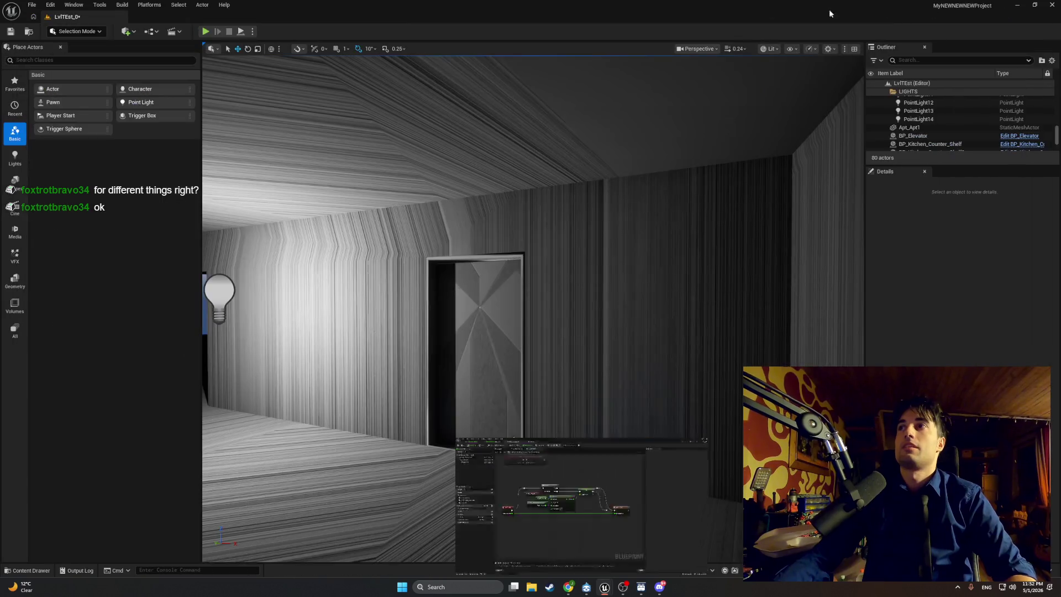
Start Play-in-Editor, walk to the checkered door, and open it with E.
{"action": "left_click", "coordinate": [205, 32]}
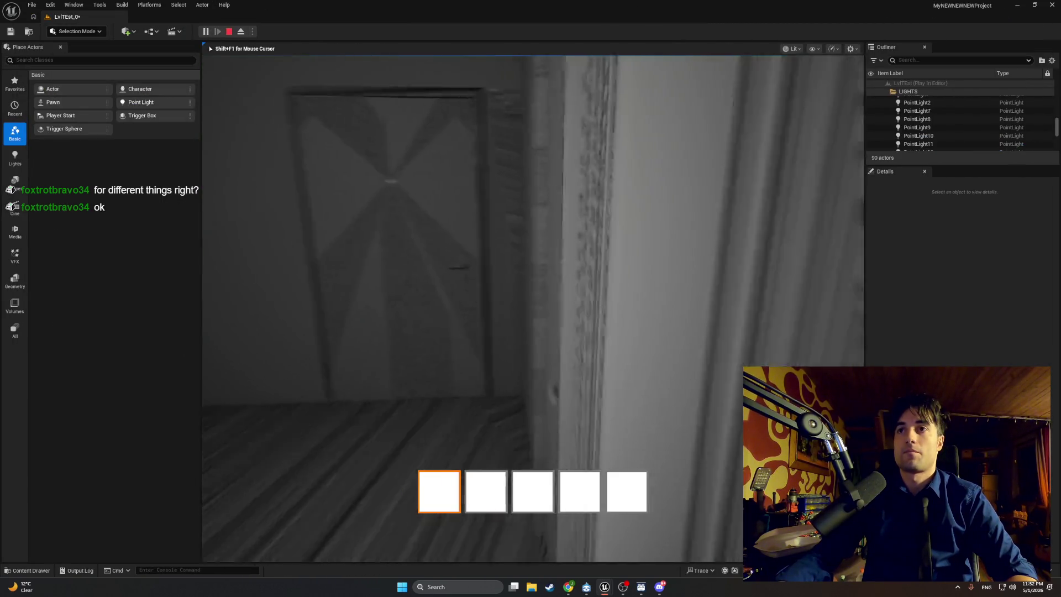
{"action": "key", "text": "w"}
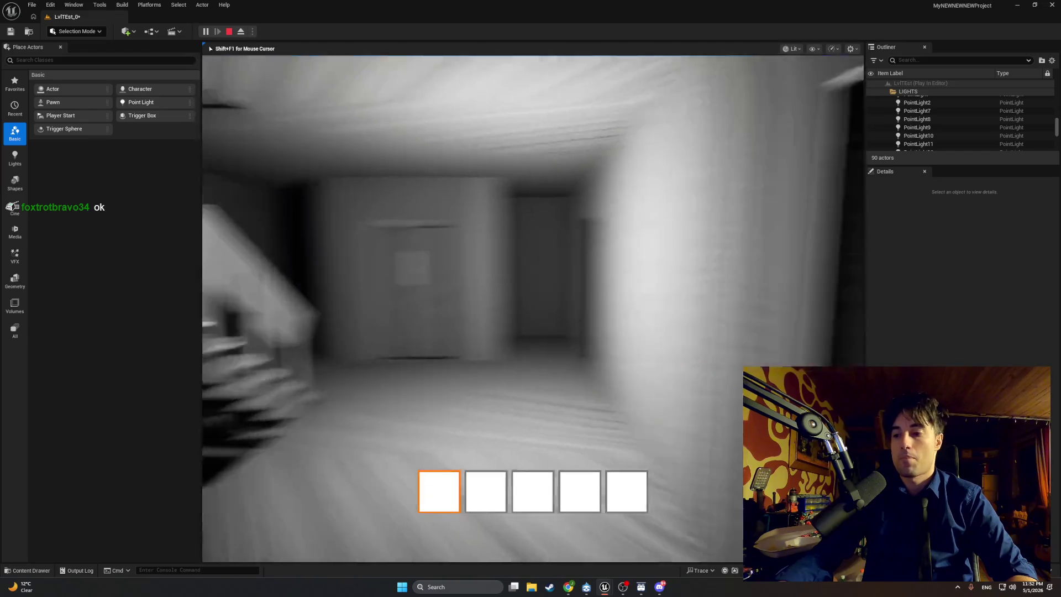
{"action": "key", "text": "w"}
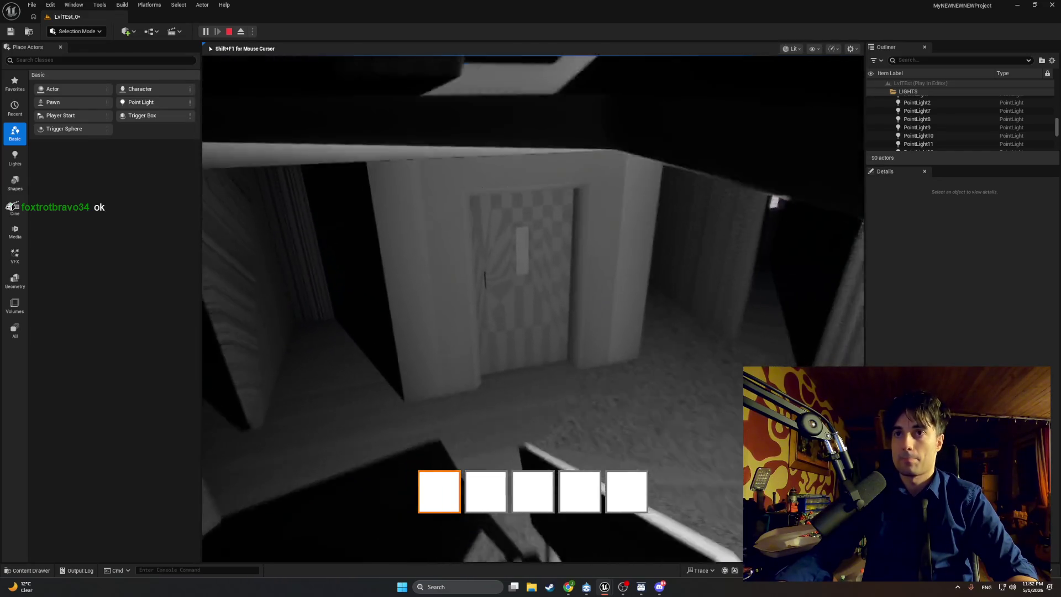
{"action": "key", "text": "w"}
{"action": "key", "text": "e"}
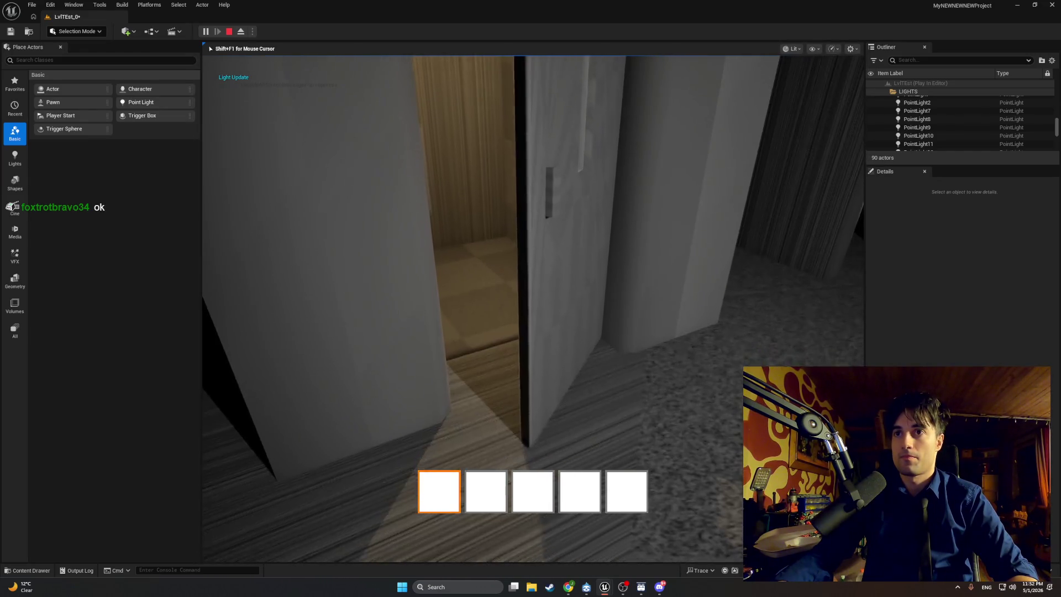
Walk through the open checkered door into the elevator interior.
{"action": "key", "text": "w"}
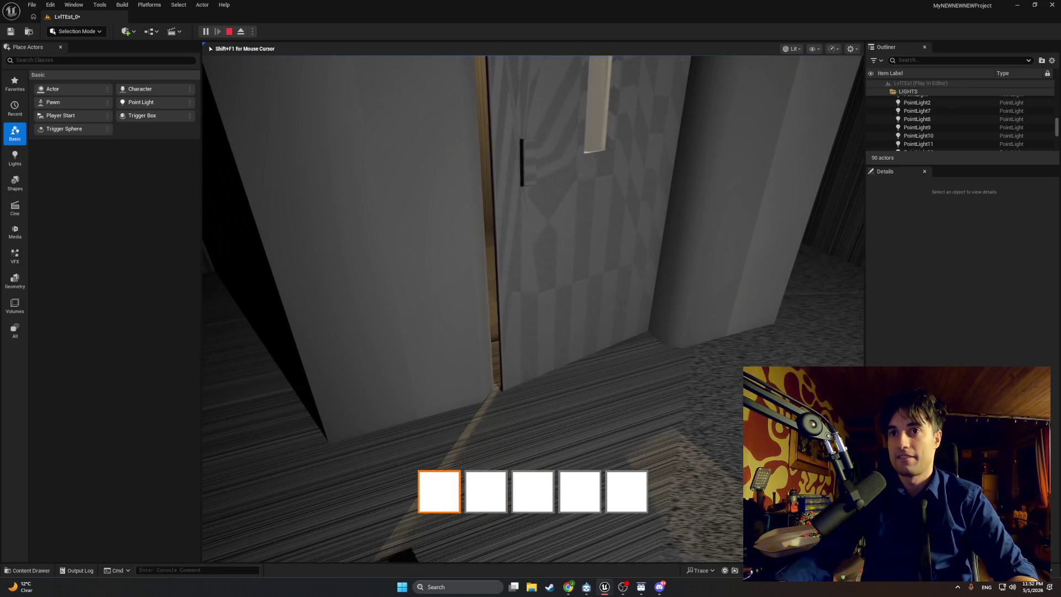
{"action": "key", "text": "w"}
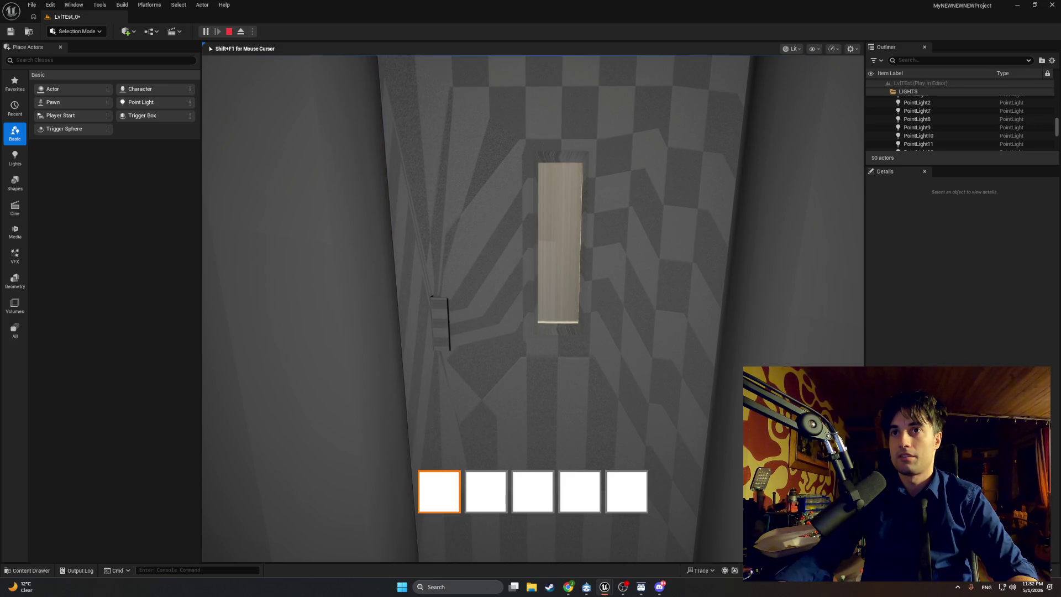
{"action": "key", "text": "w"}
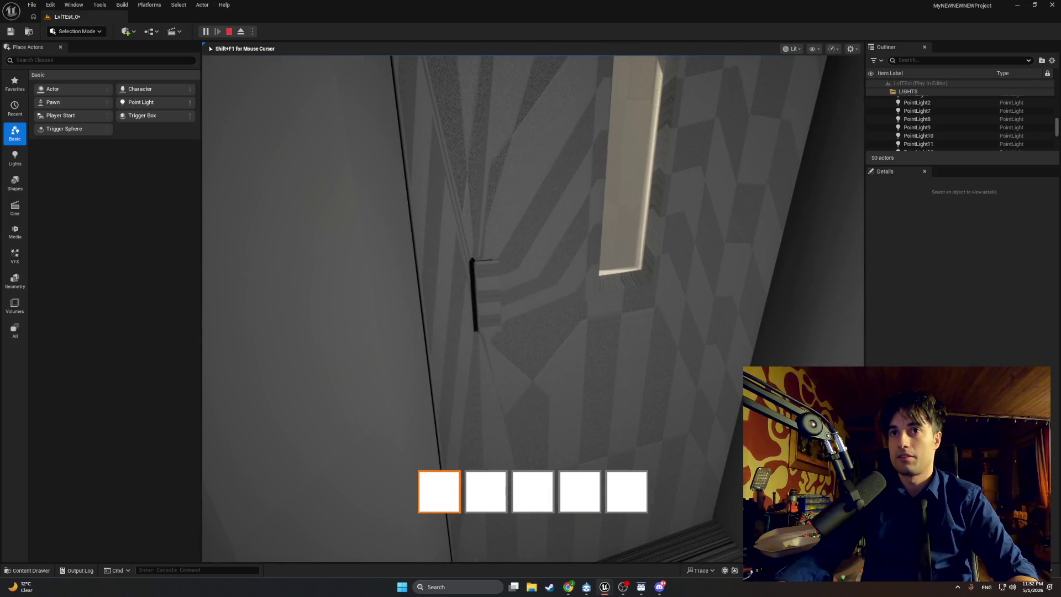
{"action": "key", "text": "d"}
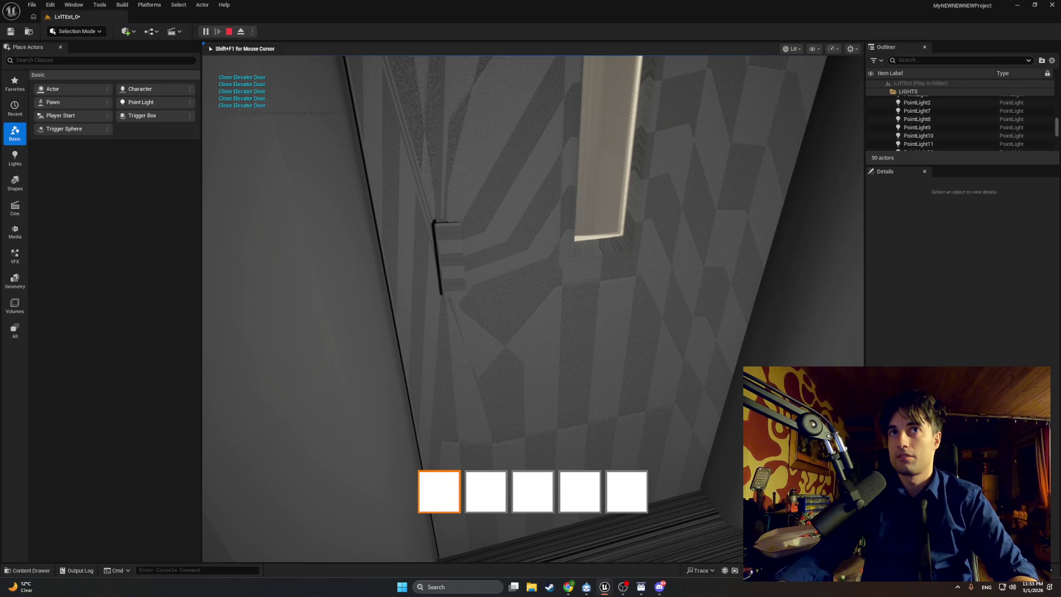
{"action": "key", "text": "w"}
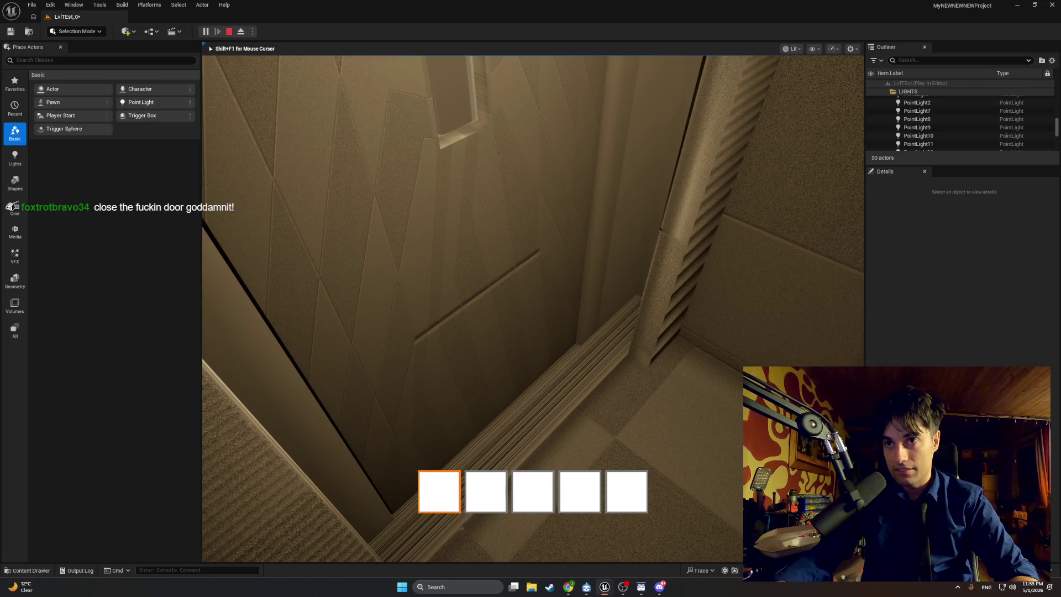
Try closing the elevator door with E twice, walk out, and stop the play test.
{"action": "key", "text": "e"}
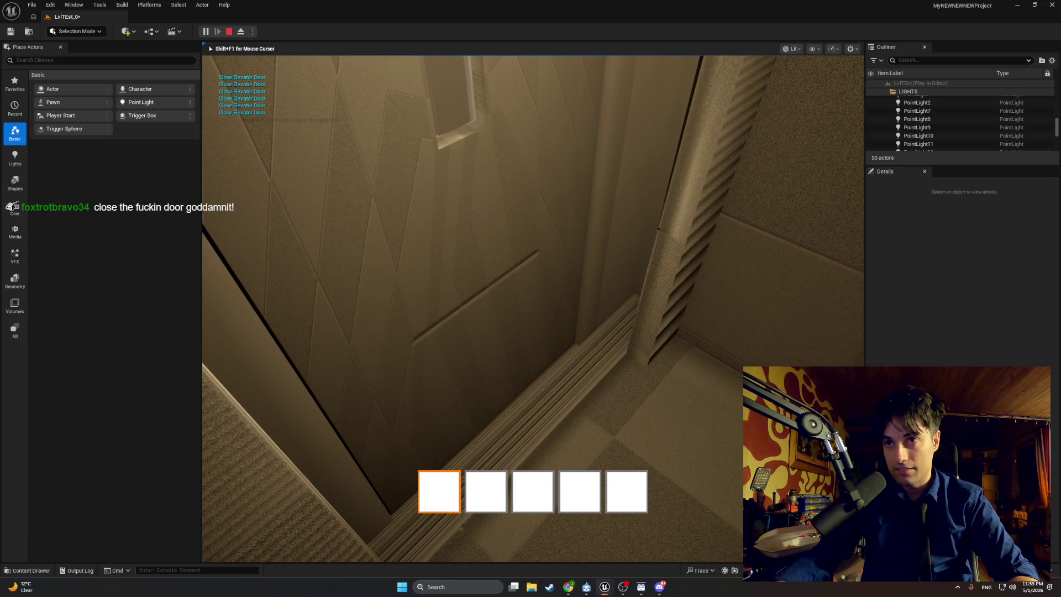
{"action": "key", "text": "e"}
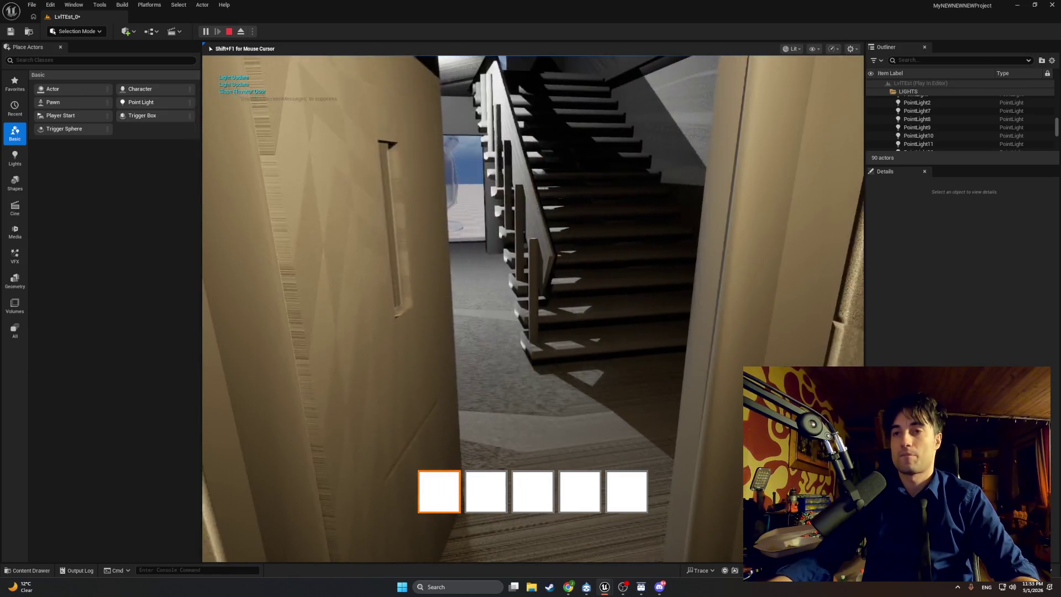
{"action": "key", "text": "w"}
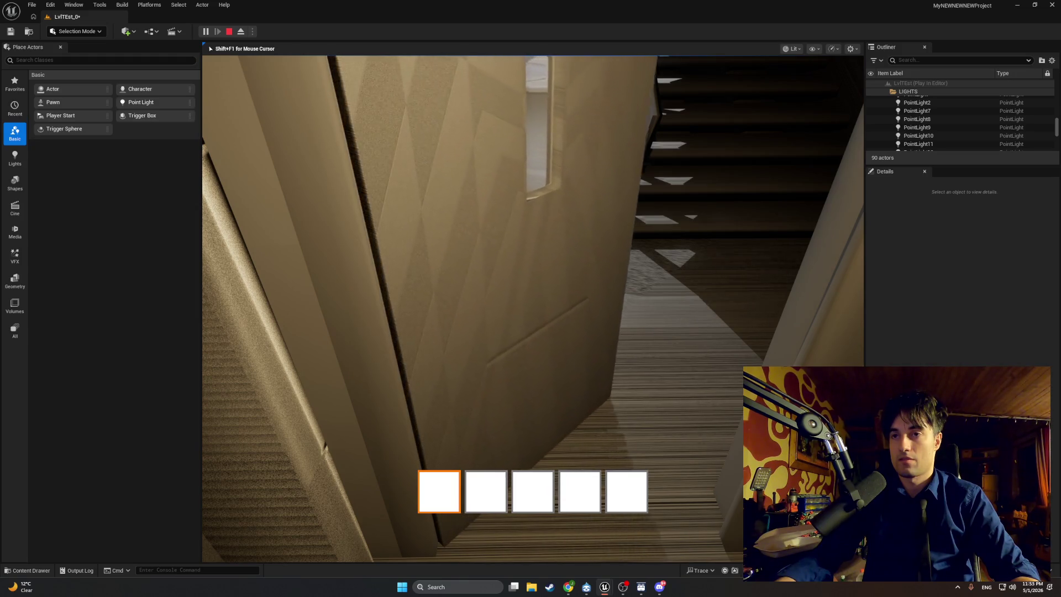
{"action": "key", "text": "Escape"}
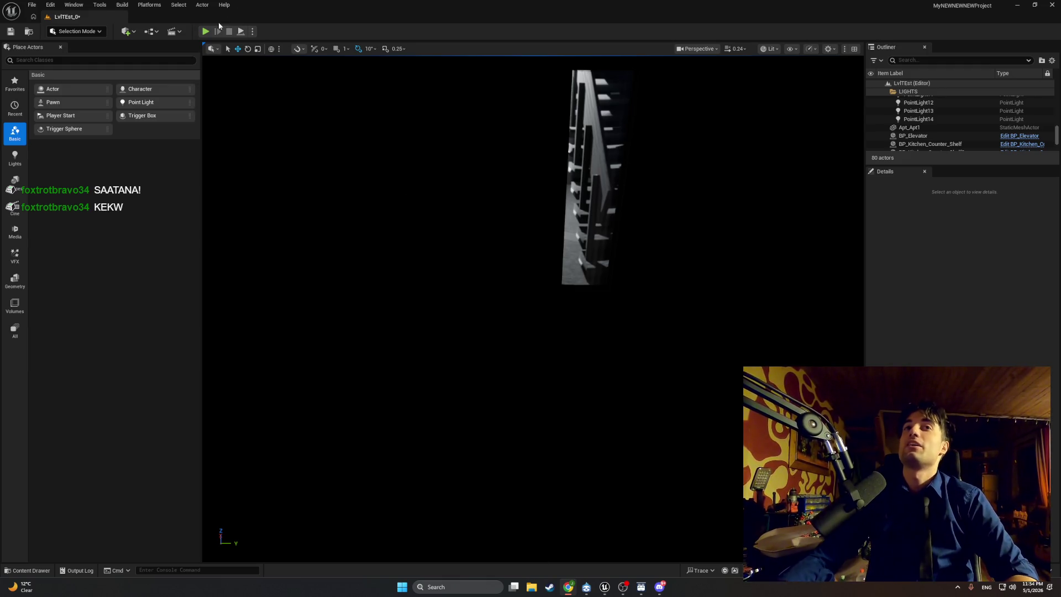
Run a short Alt+P play test down the hall, then bring back the BP_Elevator_Door_1 Blueprint window.
{"action": "key", "text": "alt+p"}
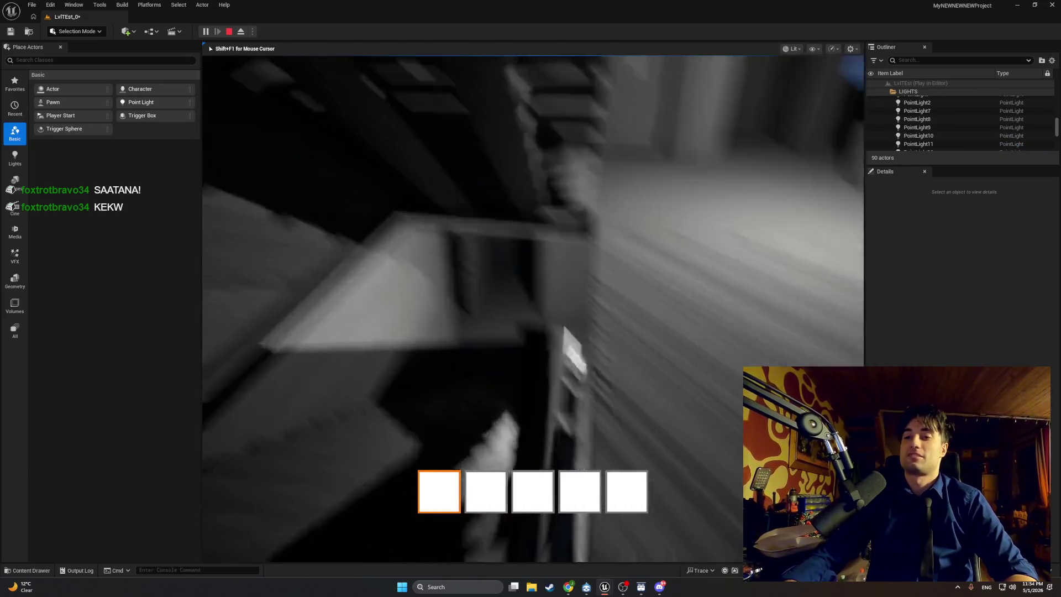
{"action": "key", "text": "w"}
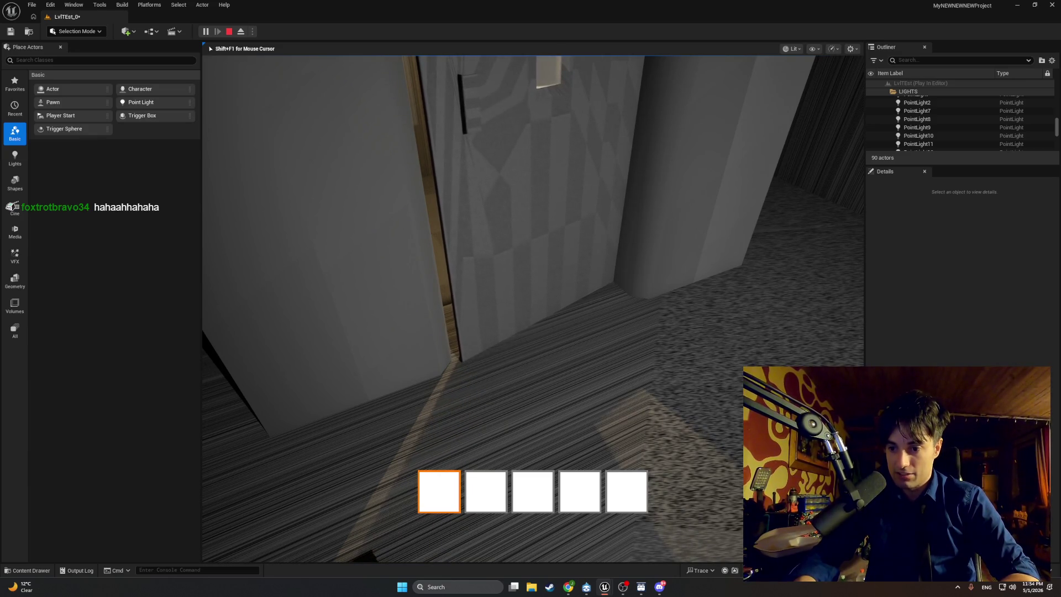
{"action": "key", "text": "Escape"}
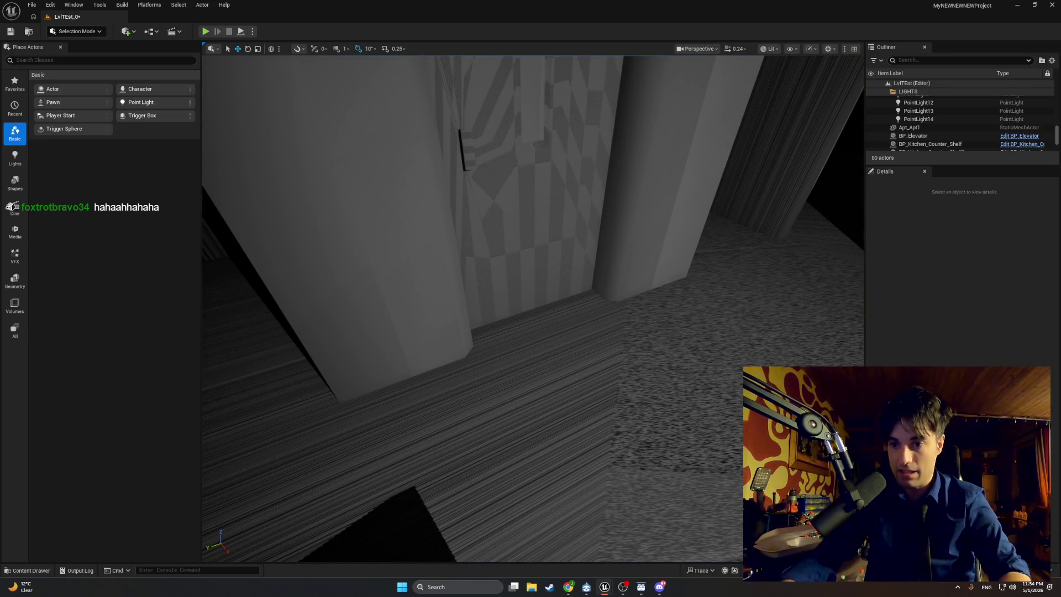
{"action": "mouse_move", "coordinate": [605, 587]}
{"action": "left_click", "coordinate": [558, 553]}
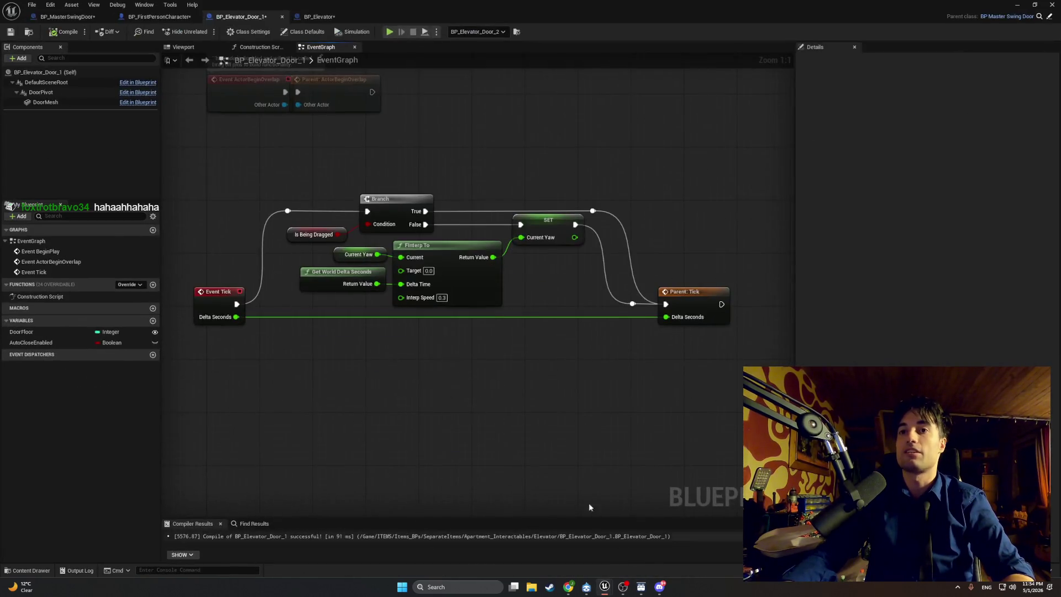
Swap the FInterp To node for an FInterp To Constant node placed in its spot.
{"action": "left_click_drag", "start_coordinate": [449, 410], "coordinate": [458, 422]}
{"action": "right_click", "coordinate": [483, 413]}
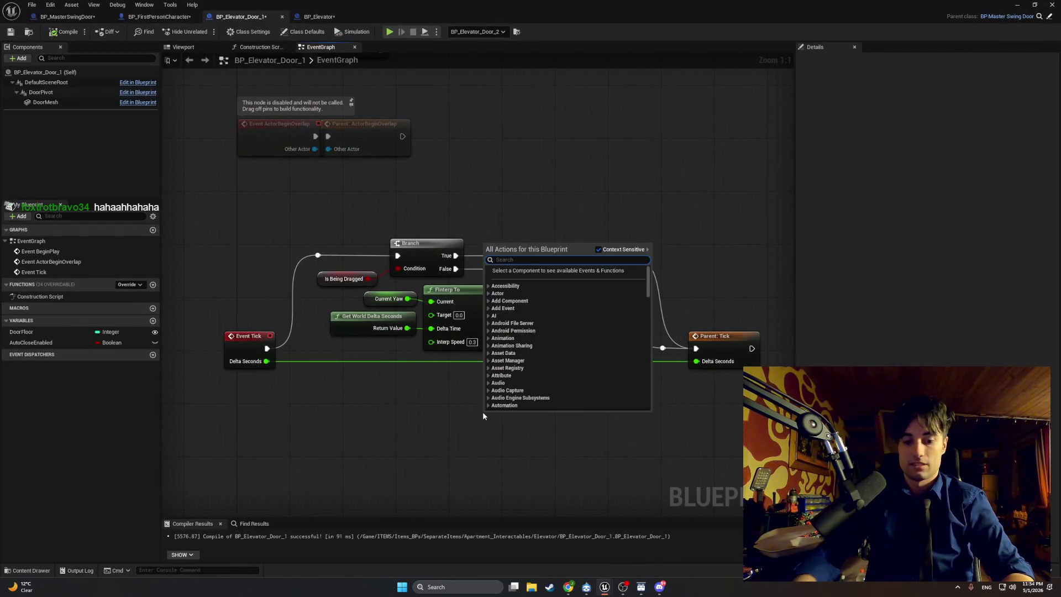
{"action": "type", "text": "finterp to con"}
{"action": "key", "text": "Return"}
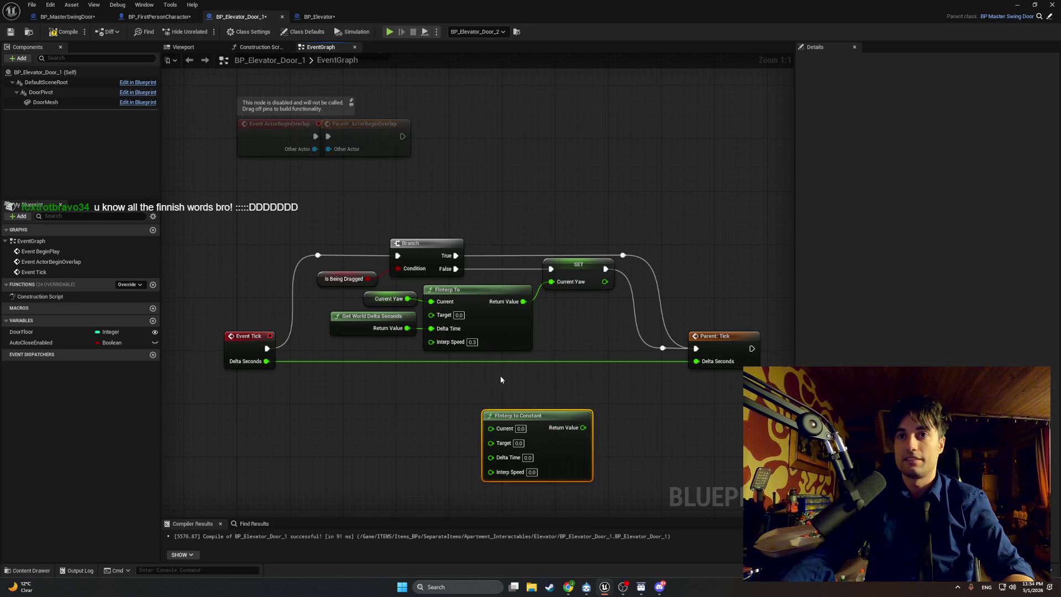
{"action": "left_click", "coordinate": [466, 302]}
{"action": "key", "text": "Delete"}
{"action": "mouse_move", "coordinate": [533, 417]}
{"action": "left_mouse_down"}
{"action": "mouse_move", "coordinate": [473, 296]}
{"action": "mouse_move", "coordinate": [431, 295]}
{"action": "left_mouse_up"}
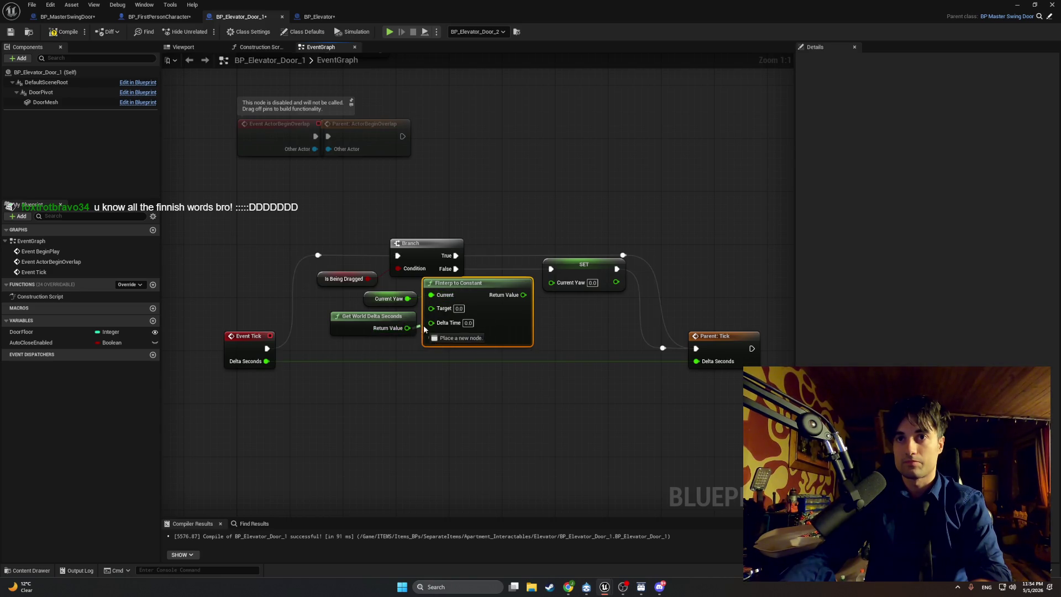
Confirm an Interp Speed of 0.3, compile, and go back to the running play test.
{"action": "key", "text": "Return"}
{"action": "type", "text": "0.3"}
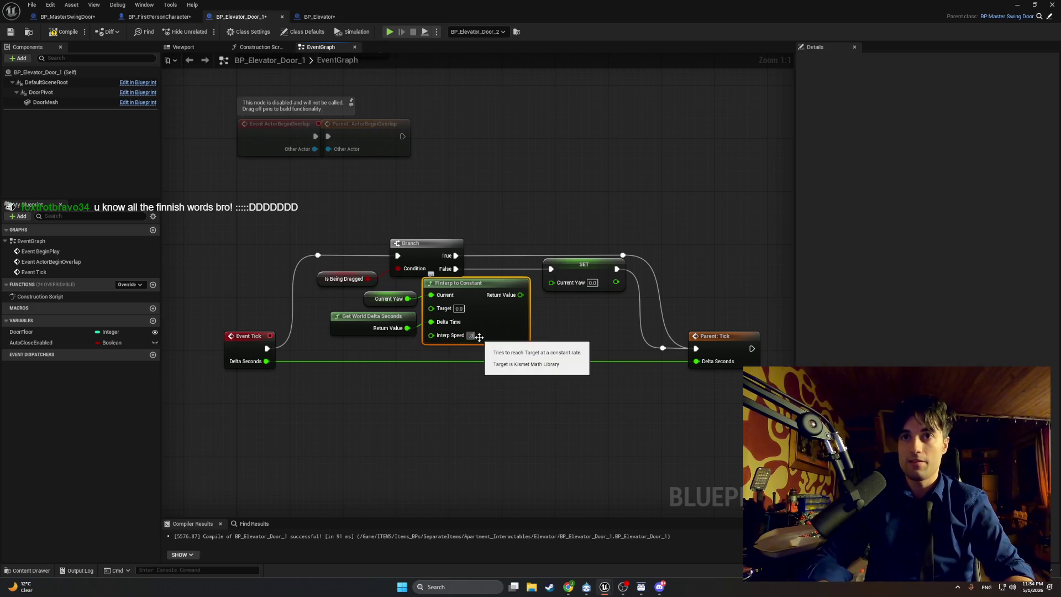
{"action": "left_click", "coordinate": [69, 34]}
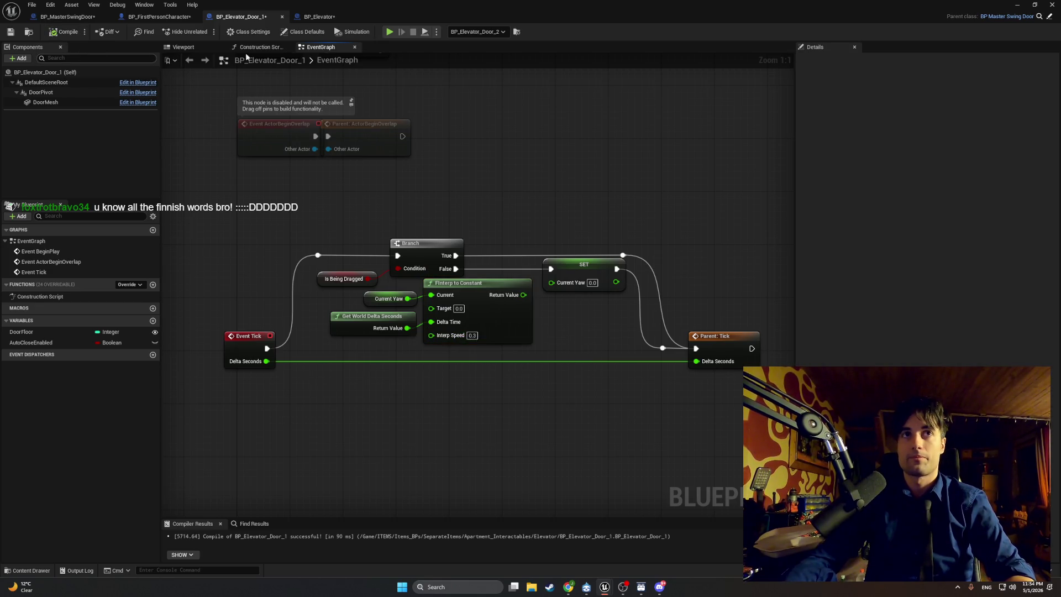
{"action": "left_click", "coordinate": [1017, 5]}
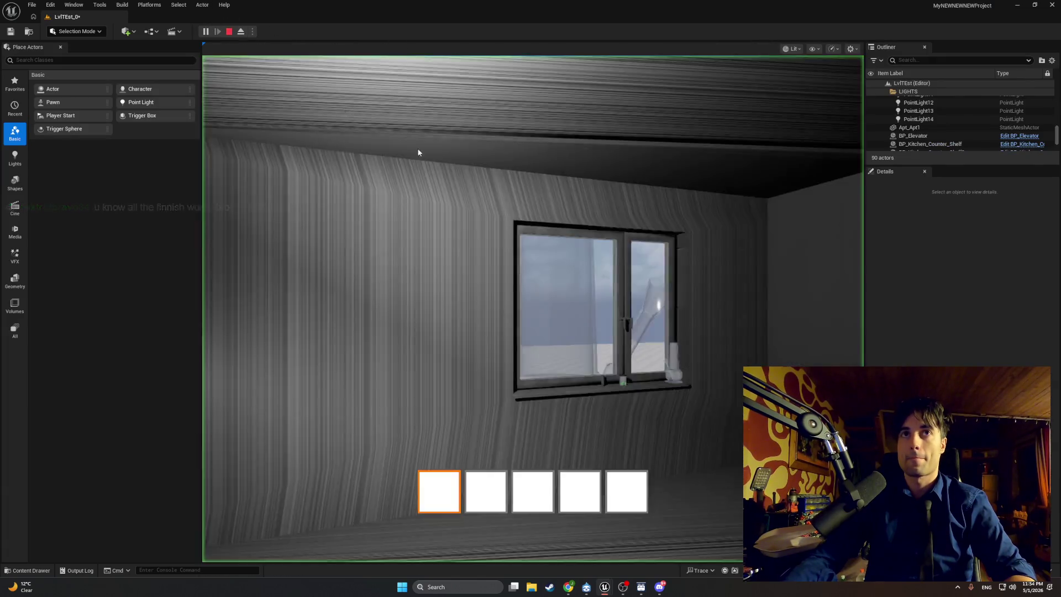
Walk along the corridor into the checkered elevator room, then end the play test.
{"action": "key", "text": "w"}
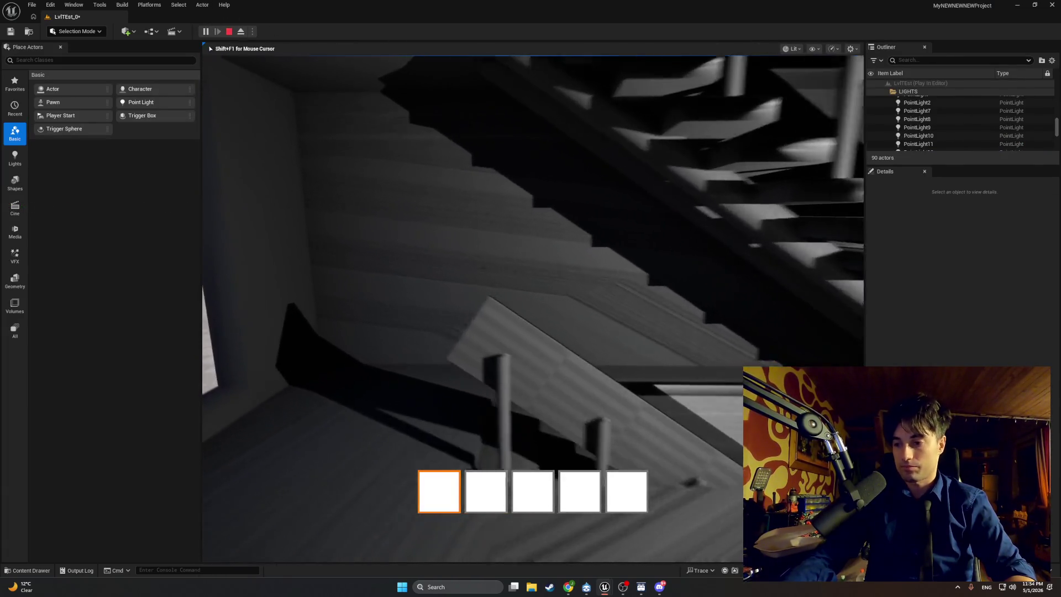
{"action": "key", "text": "w"}
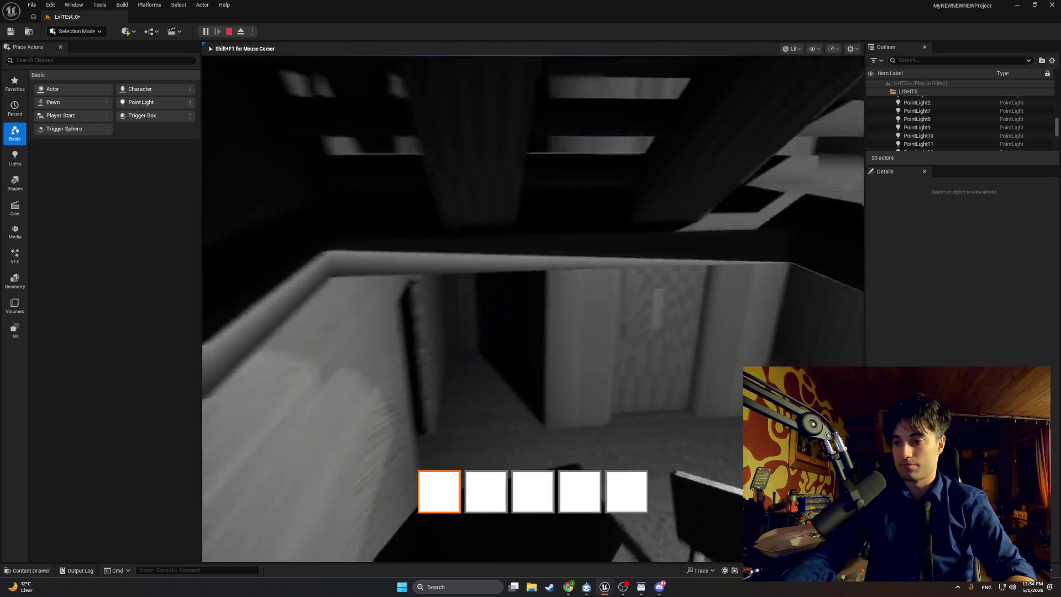
{"action": "key", "text": "w"}
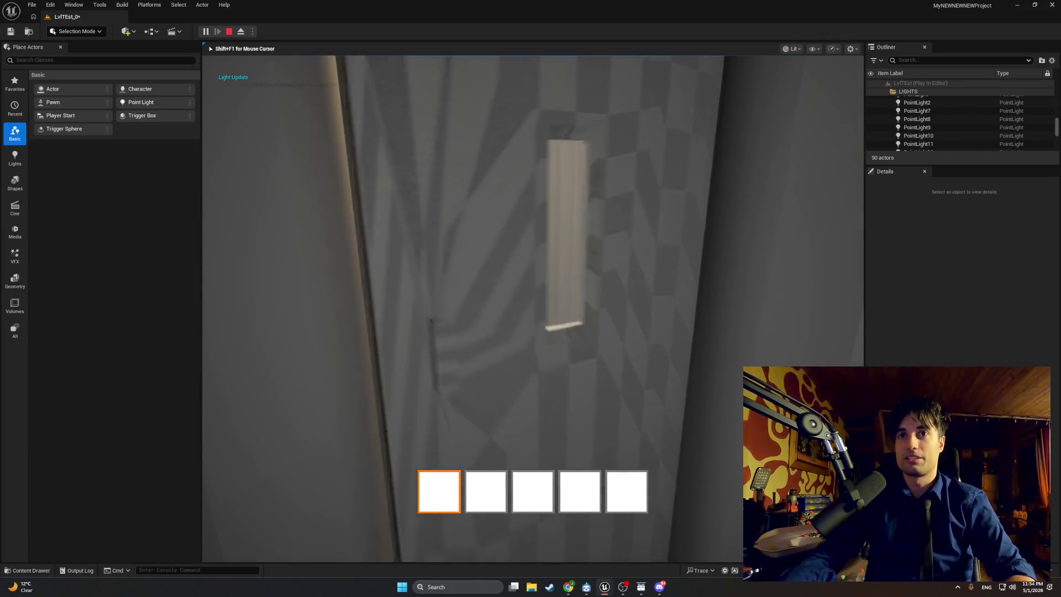
{"action": "key", "text": "w"}
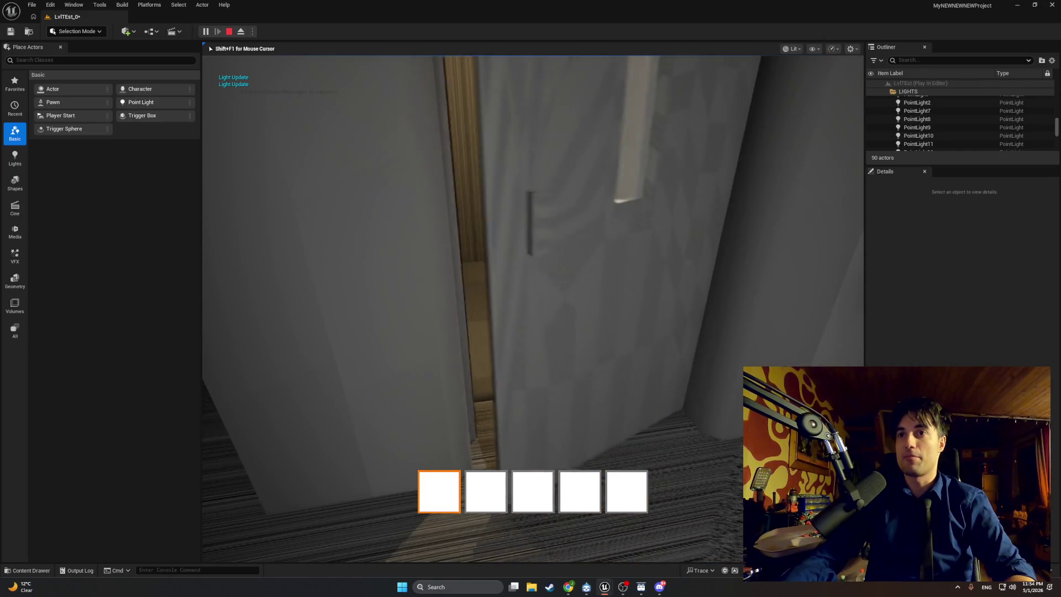
{"action": "key", "text": "w"}
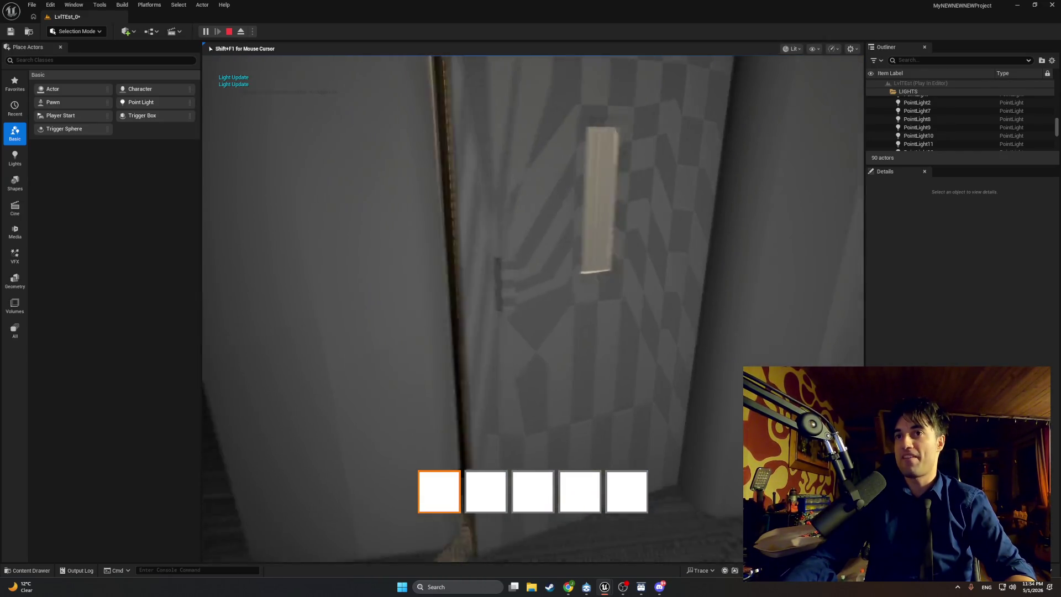
{"action": "key", "text": "w"}
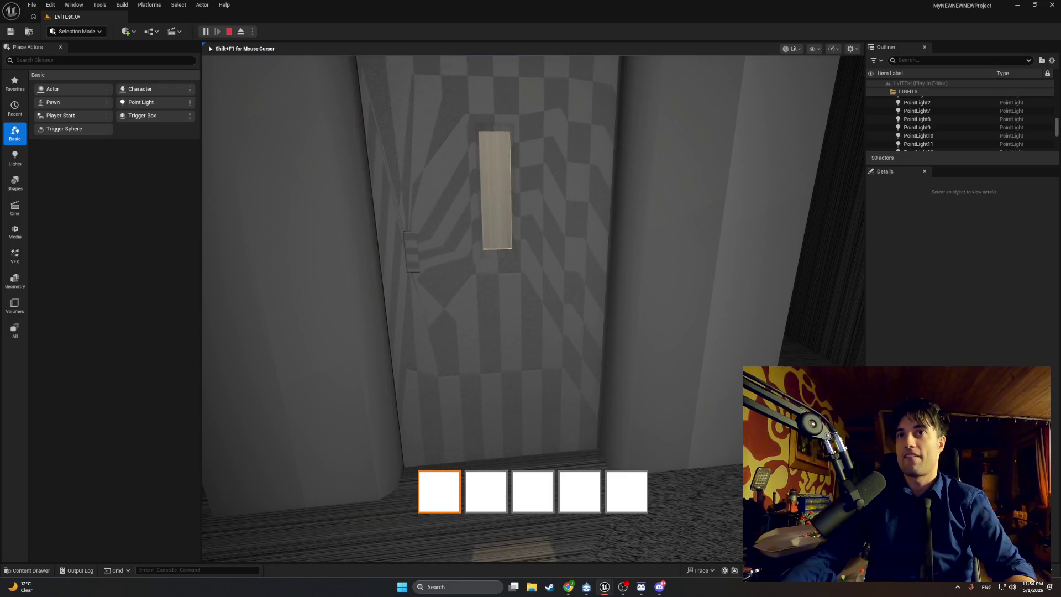
{"action": "key", "text": "w"}
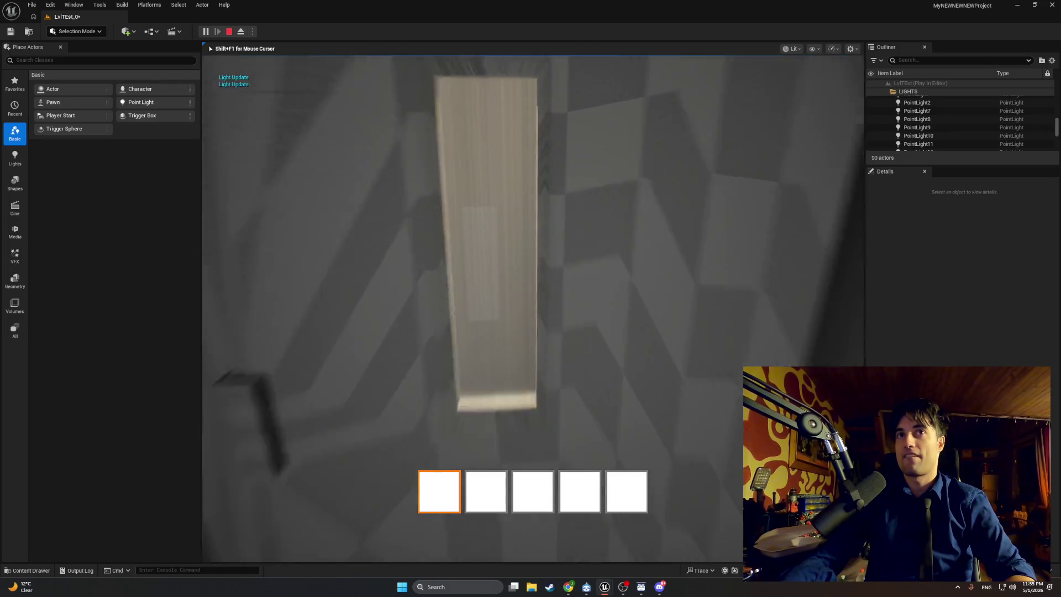
{"action": "key", "text": "w"}
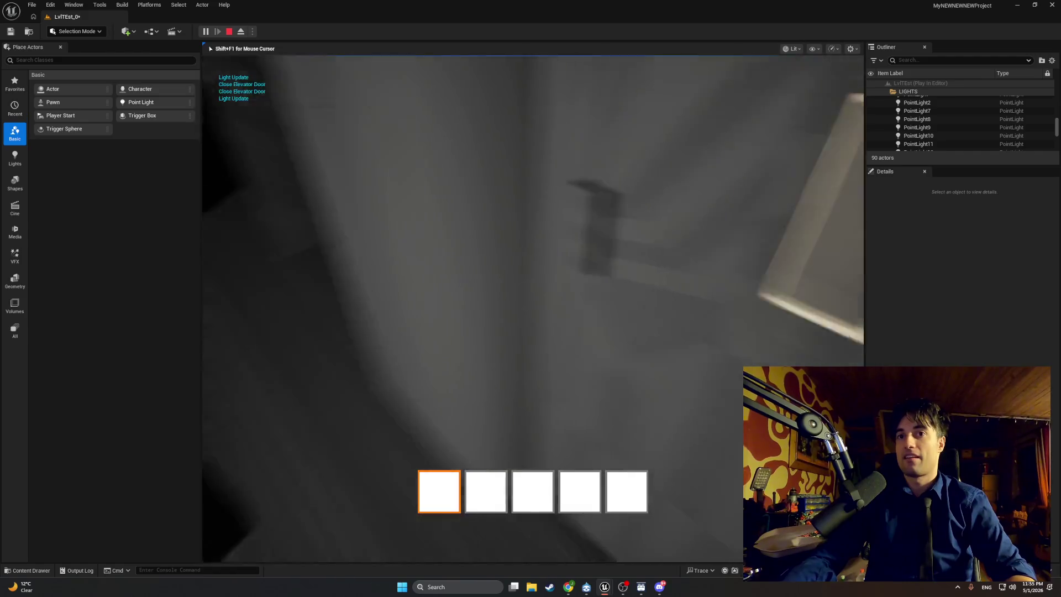
{"action": "key", "text": "Escape"}
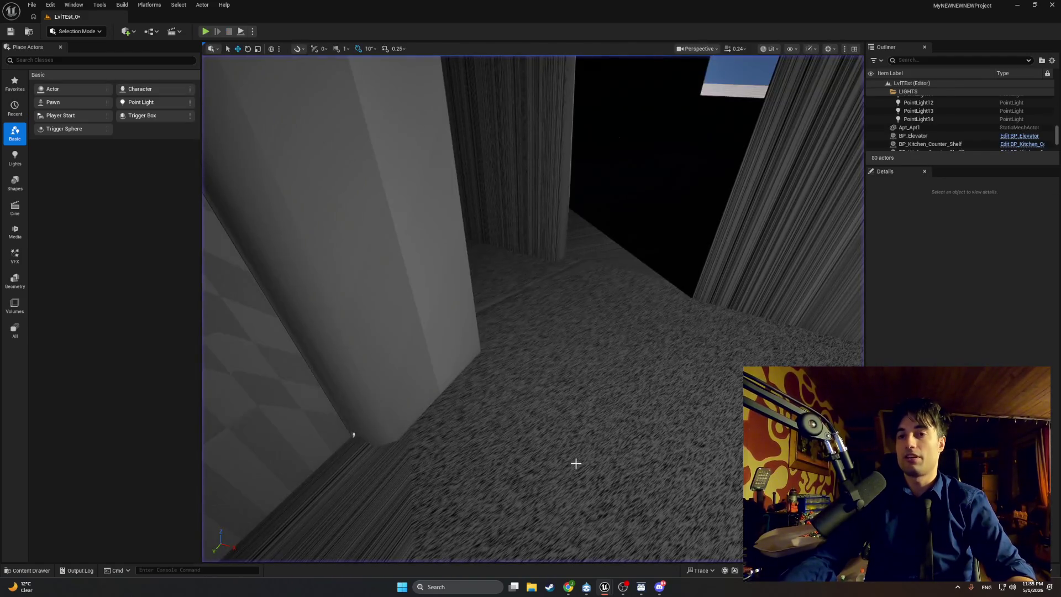
Reopen the Blueprint editor and inspect BP_MasterSwingDoor's StopDoorDrag graph.
{"action": "mouse_move", "coordinate": [604, 589]}
{"action": "left_click", "coordinate": [633, 556]}
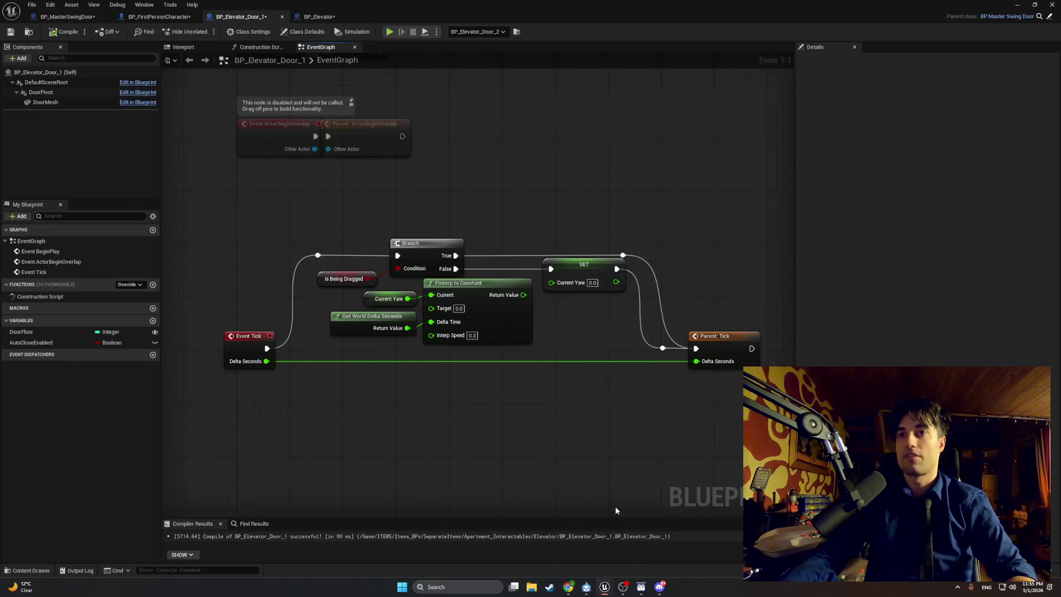
{"action": "left_click", "coordinate": [156, 15]}
{"action": "left_click", "coordinate": [69, 18]}
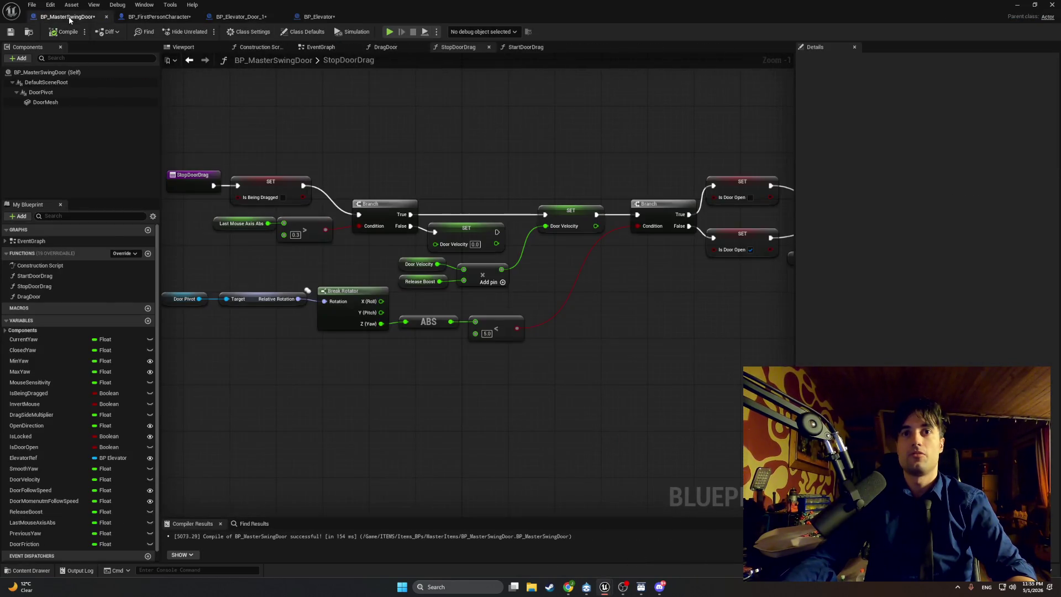
{"action": "mouse_move", "coordinate": [511, 306]}
{"action": "left_mouse_down"}
{"action": "mouse_move", "coordinate": [486, 303]}
{"action": "mouse_move", "coordinate": [537, 294]}
{"action": "mouse_move", "coordinate": [309, 283]}
{"action": "left_mouse_up"}
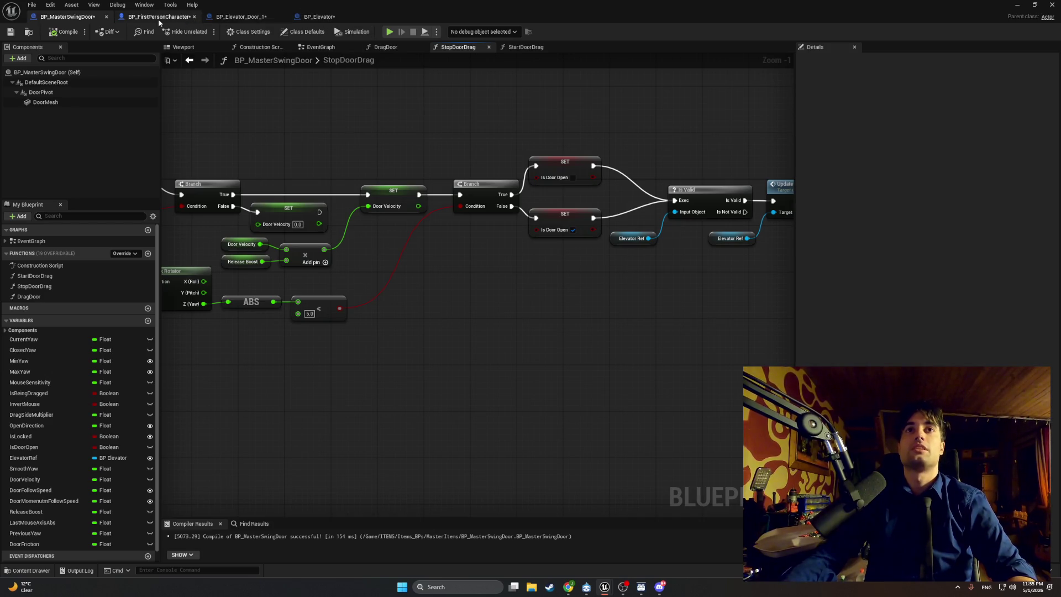
Check BP_Elevator's IsCurrentFloorDoorOpen graph, then return to BP_Elevator_Door_1's event graph.
{"action": "left_click", "coordinate": [183, 16]}
{"action": "left_click", "coordinate": [308, 16]}
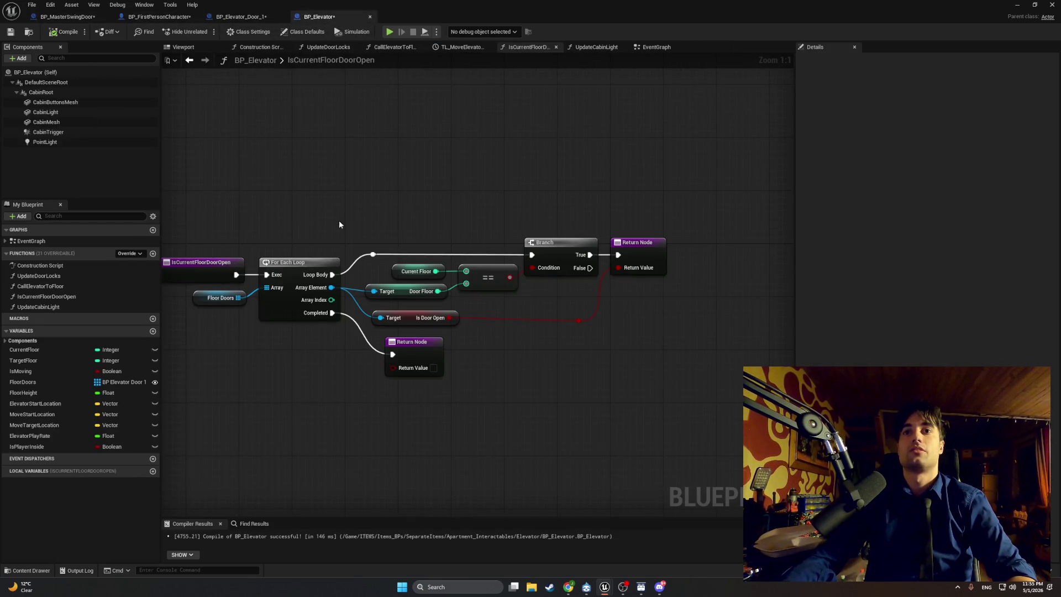
{"action": "left_click", "coordinate": [241, 16]}
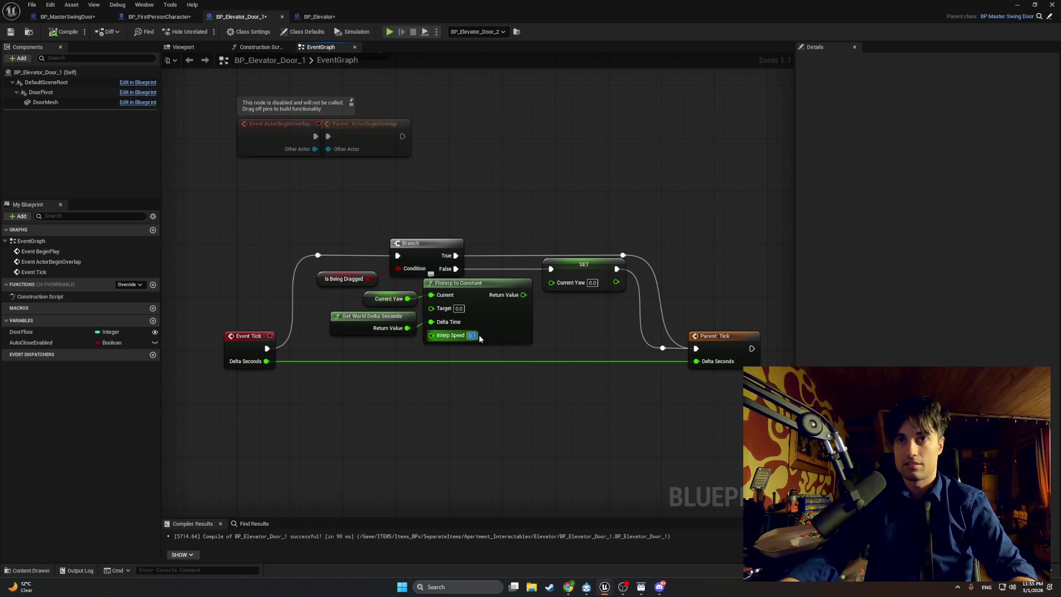
Set the FInterp To Constant Interp Speed to 10, then run and stop a play test.
{"action": "type", "text": "10"}
{"action": "key", "text": "Return"}
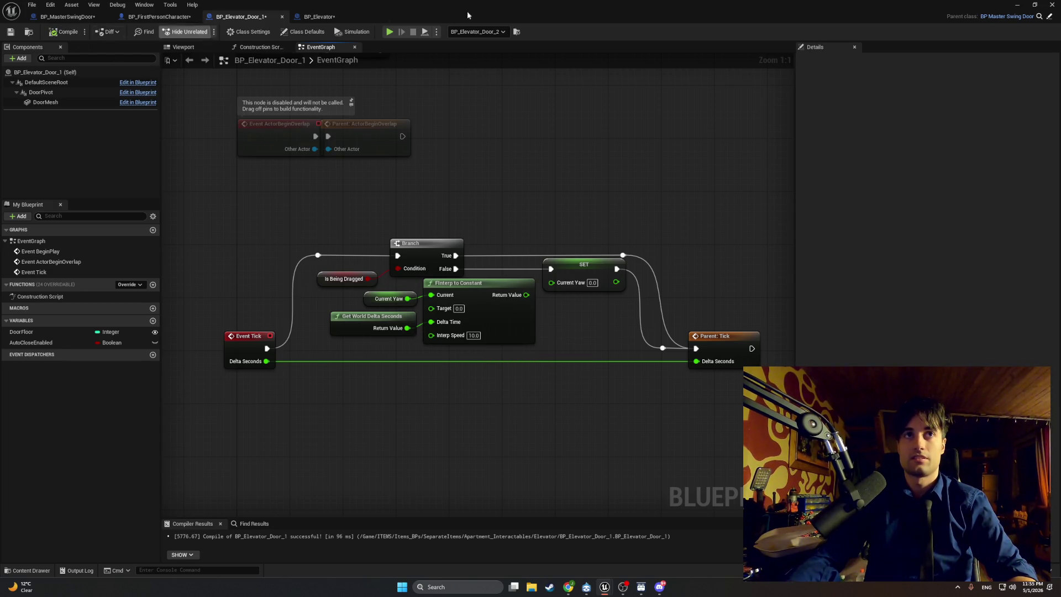
{"action": "double_click", "coordinate": [986, 11]}
{"action": "left_click", "coordinate": [985, 11]}
{"action": "left_click", "coordinate": [205, 31]}
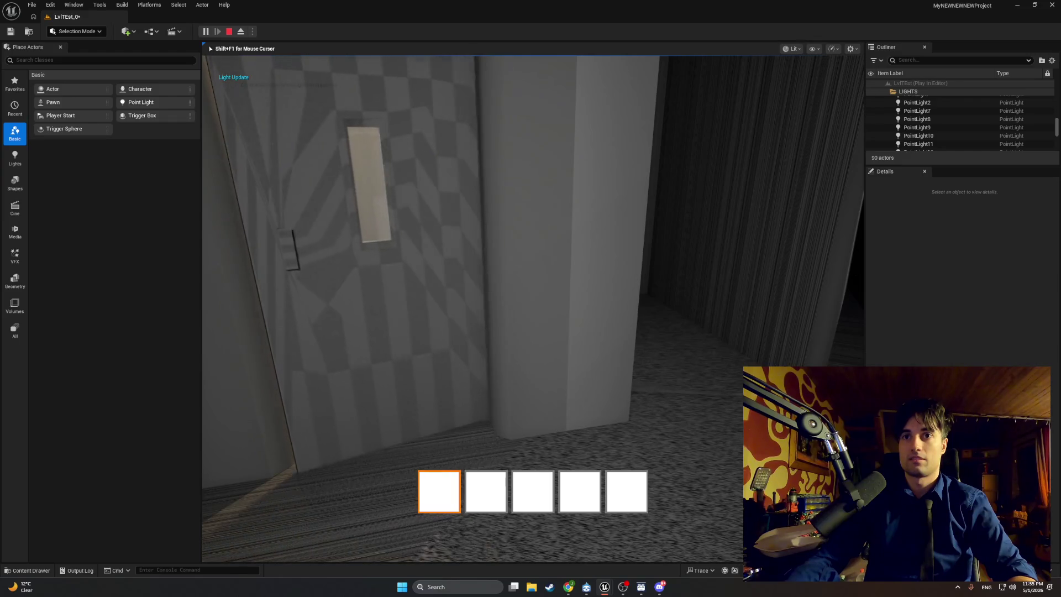
{"action": "key", "text": "Escape"}
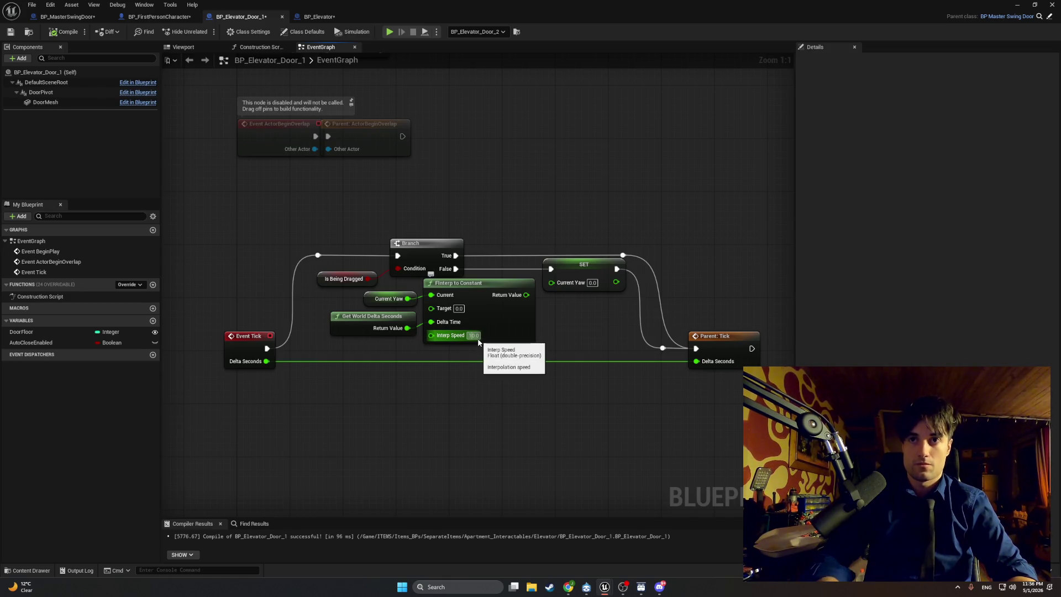
Undo the Interp Speed back to 1.0, compile with F7, and run a play test.
{"action": "key", "text": "ctrl+z"}
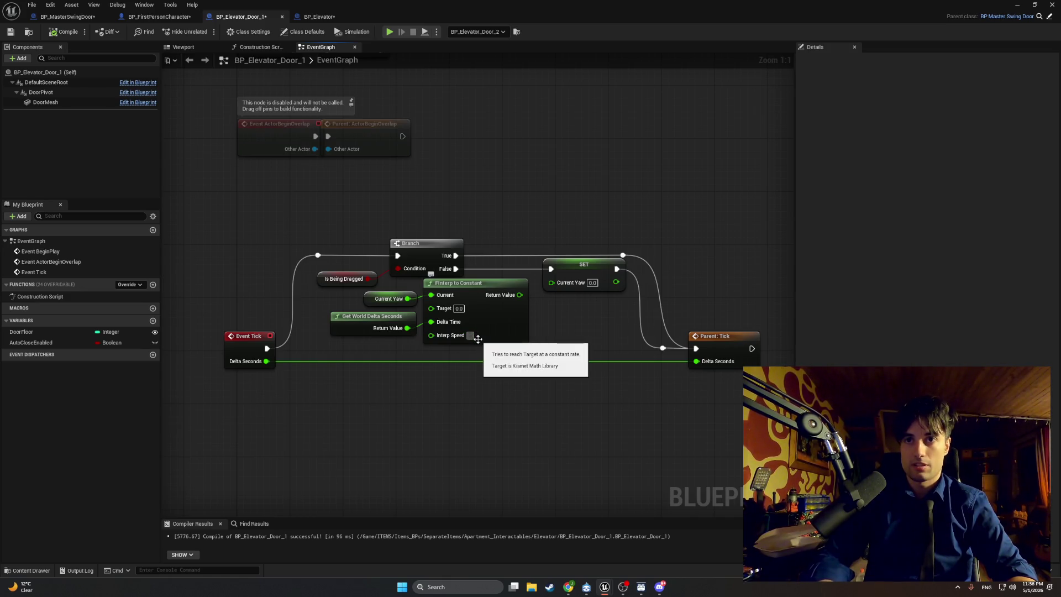
{"action": "key", "text": "F7"}
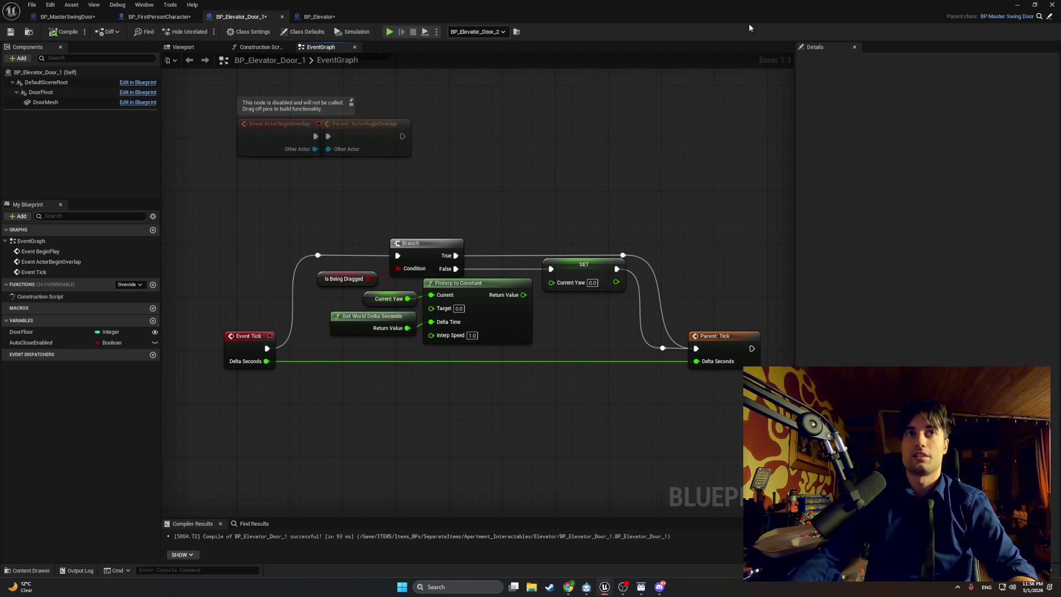
{"action": "left_click", "coordinate": [1030, 4]}
{"action": "left_click", "coordinate": [210, 35]}
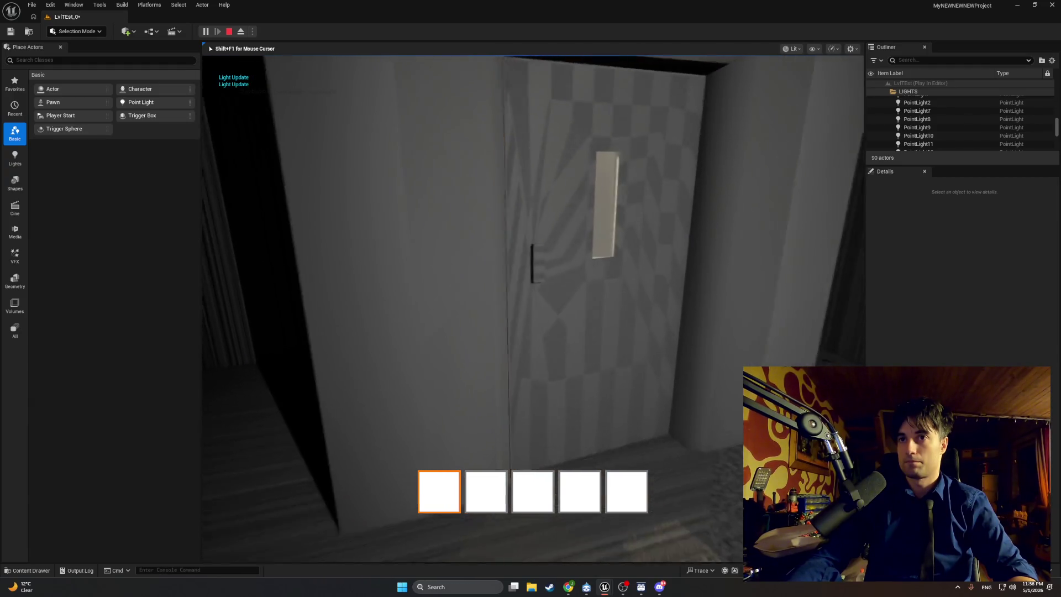
{"action": "key", "text": "Escape"}
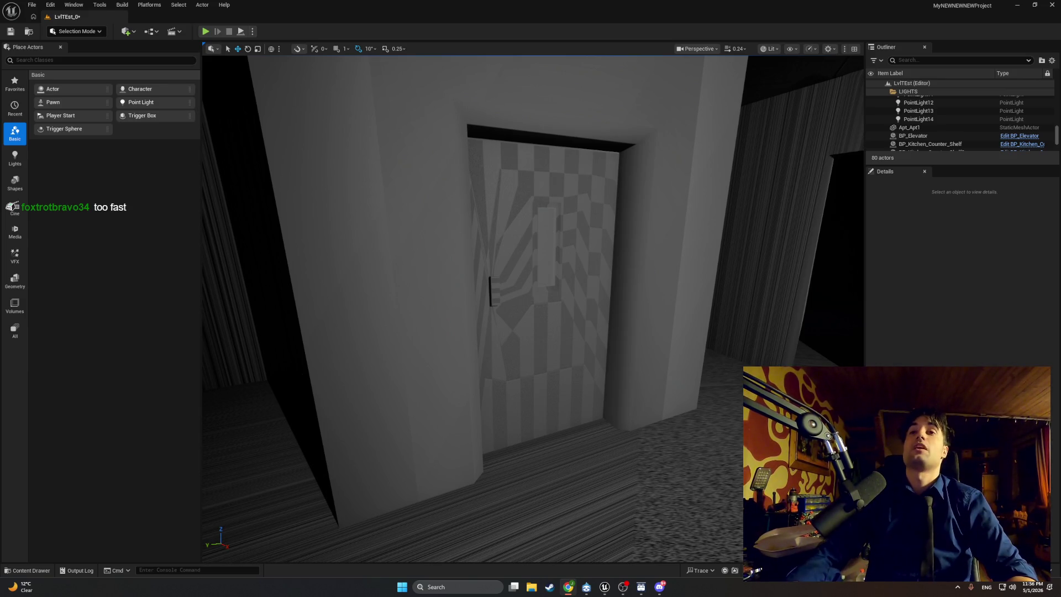
Run a second play test, then bring the BP_Elevator_Door_1 Blueprint back up.
{"action": "left_click", "coordinate": [205, 31]}
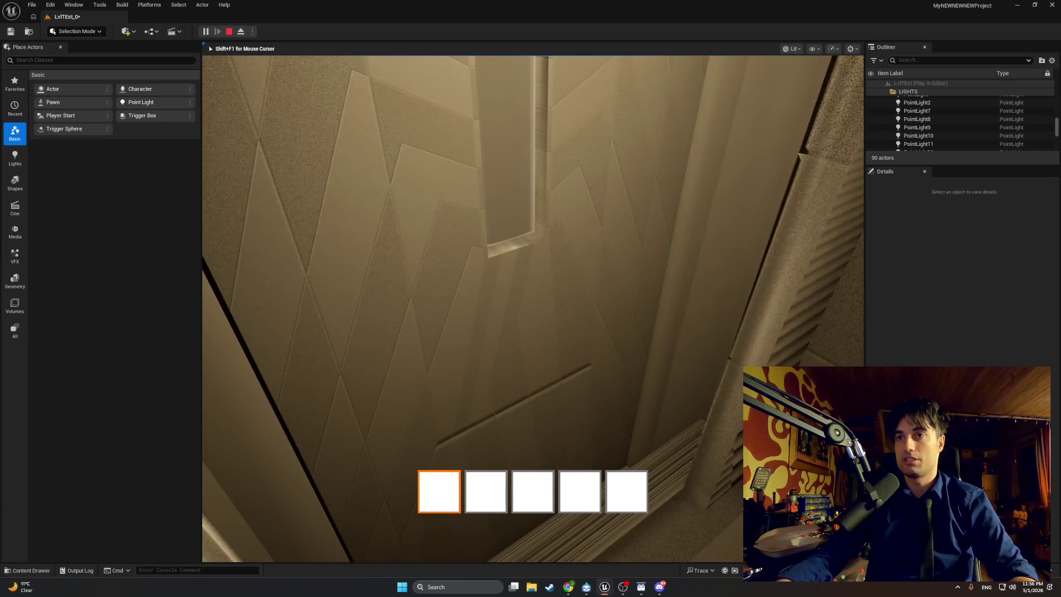
{"action": "key", "text": "Escape"}
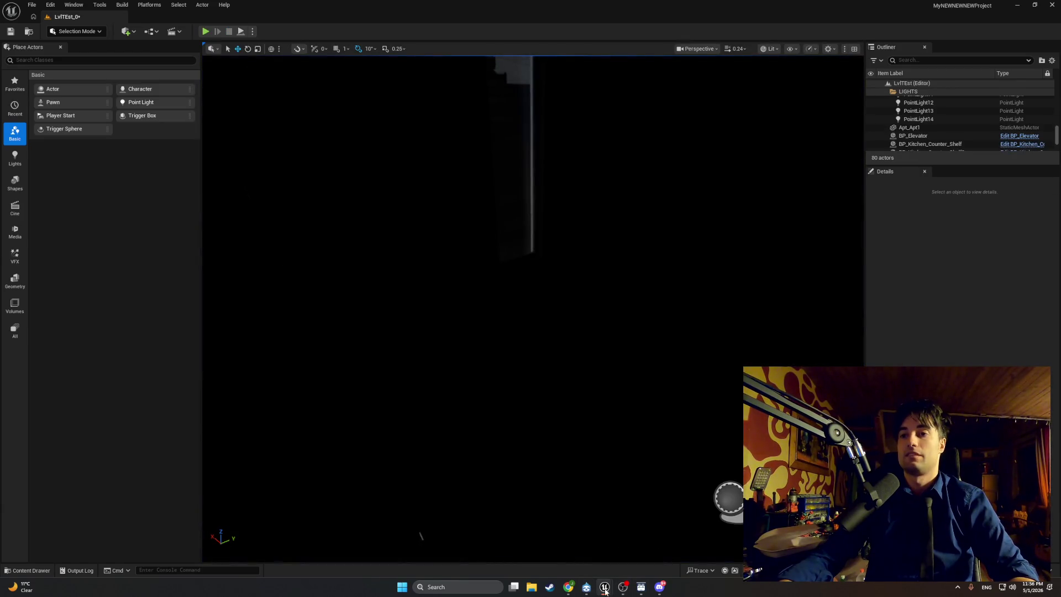
{"action": "mouse_move", "coordinate": [605, 590]}
{"action": "left_click", "coordinate": [623, 556]}
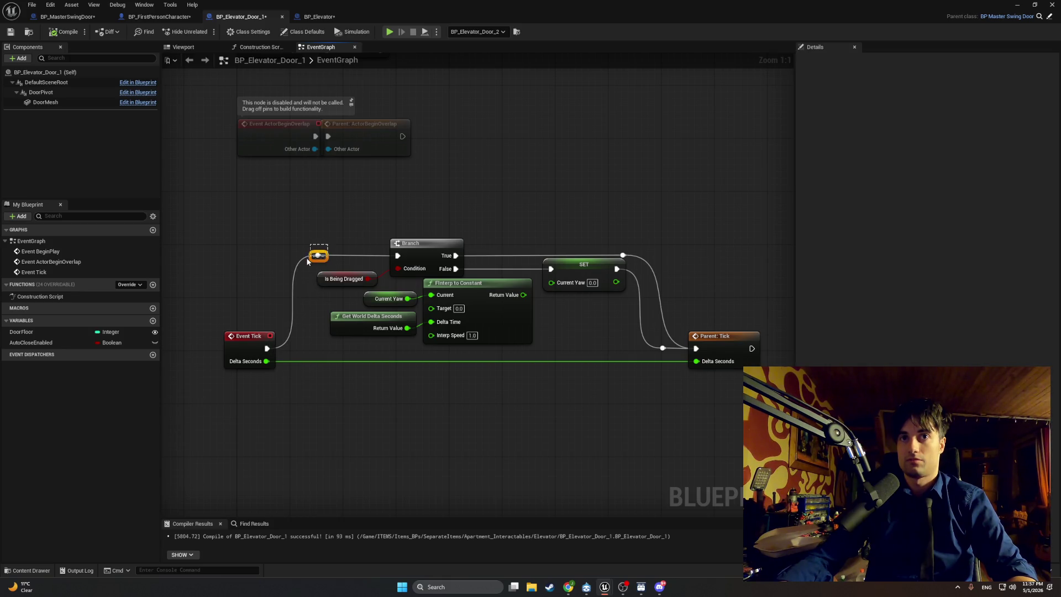
Remove the reroute and True wire, wiring Event Tick's exec straight into Parent: Tick.
{"action": "key", "text": "Delete"}
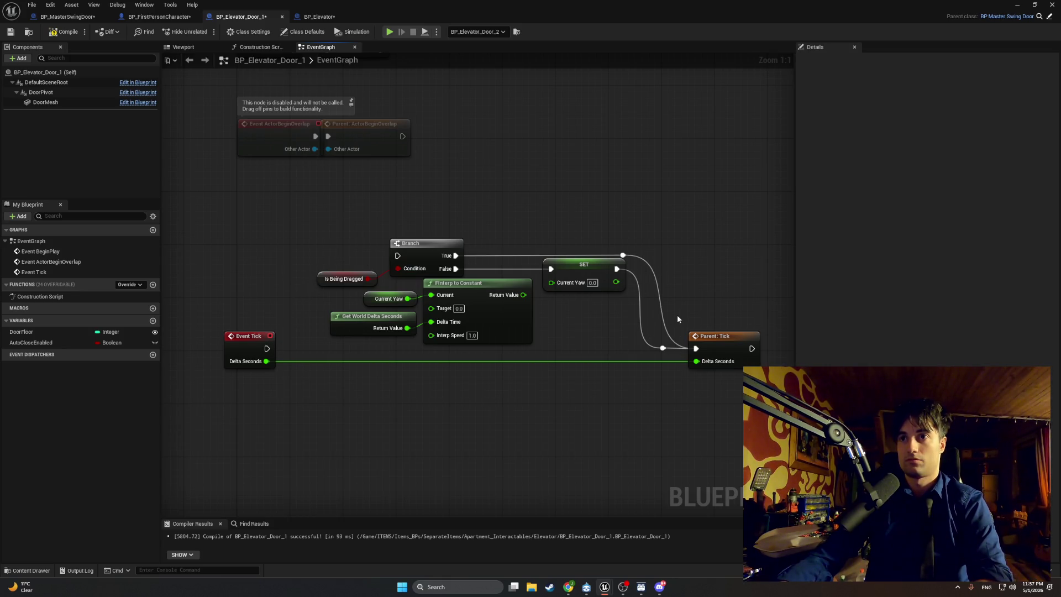
{"action": "left_click", "coordinate": [623, 254]}
{"action": "key", "text": "Delete"}
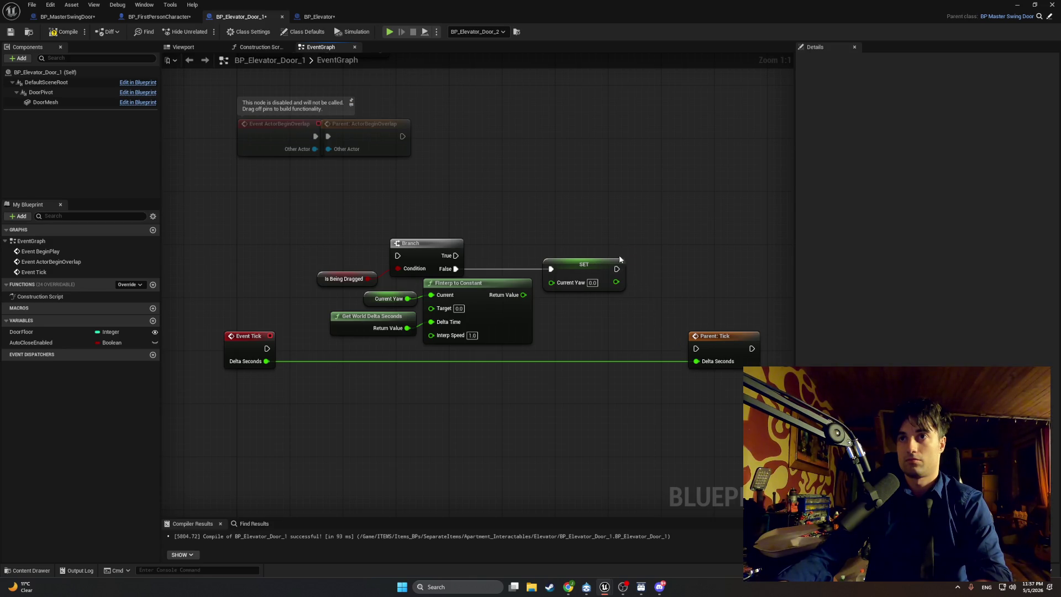
{"action": "mouse_move", "coordinate": [267, 348]}
{"action": "left_mouse_down"}
{"action": "mouse_move", "coordinate": [734, 350]}
{"action": "mouse_move", "coordinate": [696, 349]}
{"action": "left_mouse_up"}
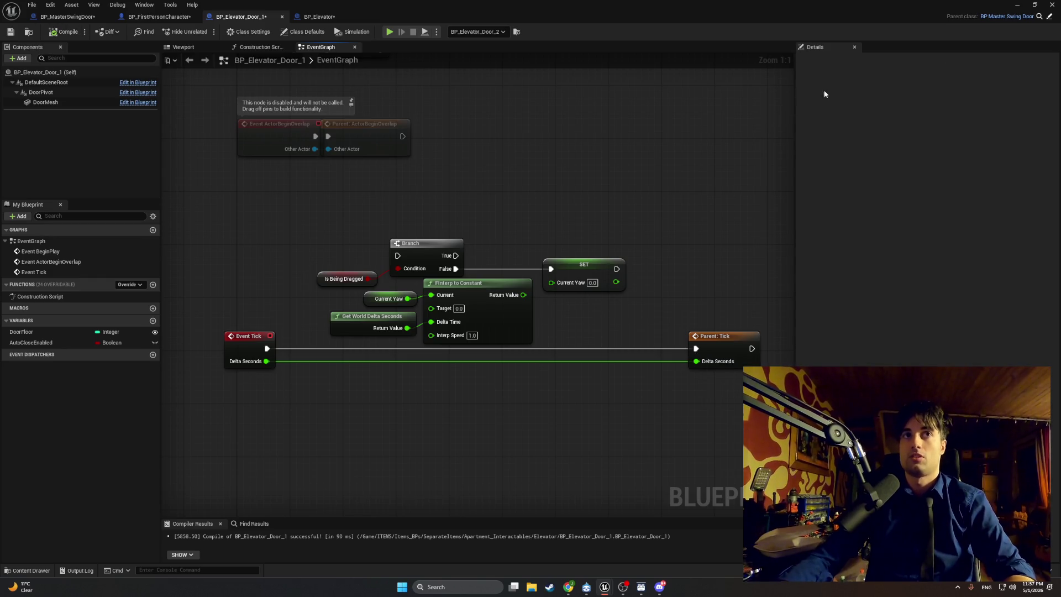
Play-test the elevator door twice, then return to the BP_Elevator_Door_1 Blueprint.
{"action": "left_click", "coordinate": [1018, 5]}
{"action": "left_click", "coordinate": [205, 31]}
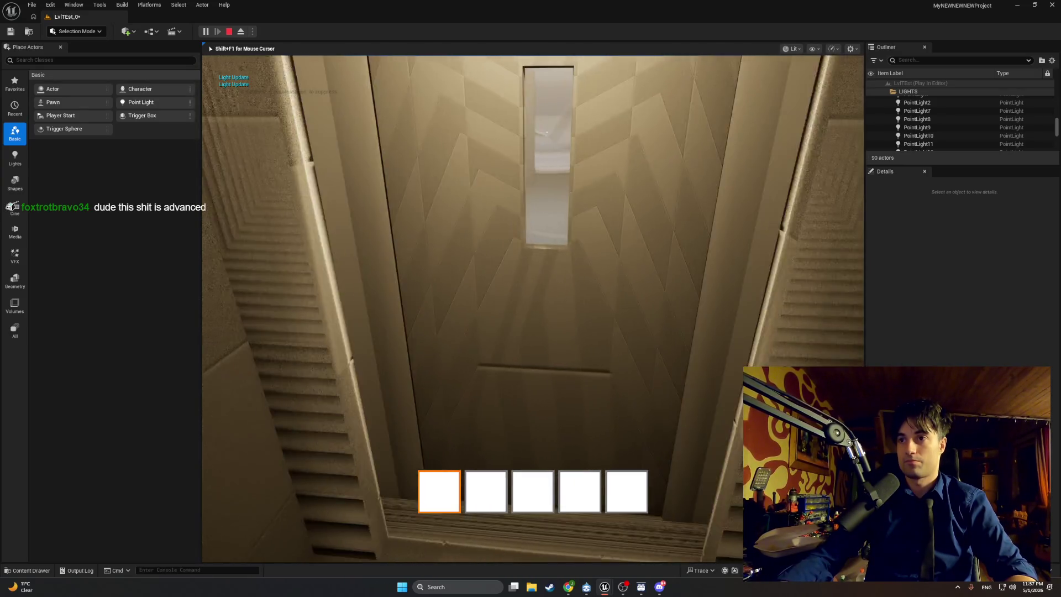
{"action": "key", "text": "Escape"}
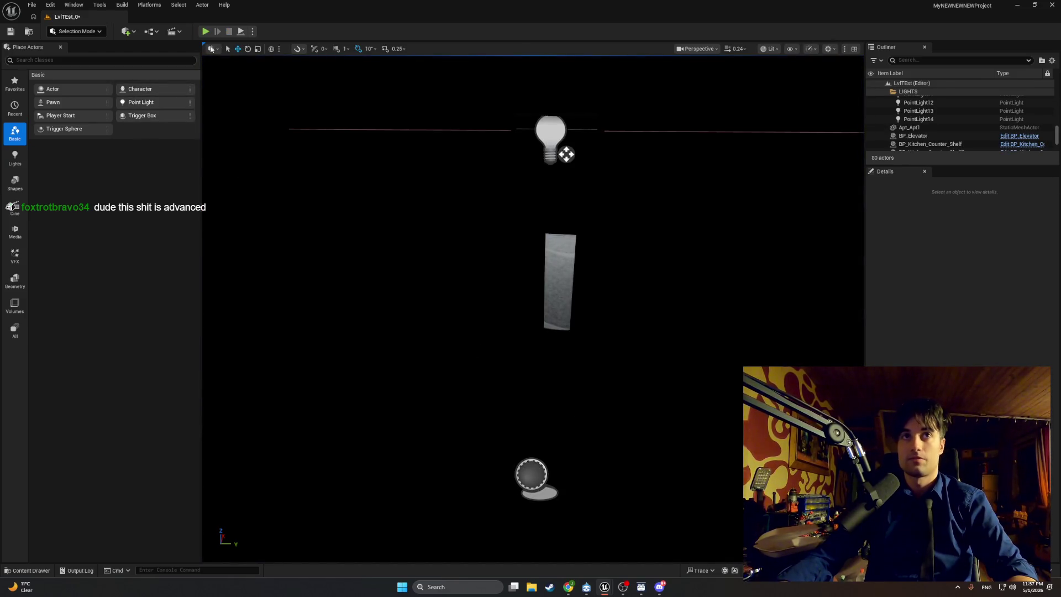
{"action": "left_click", "coordinate": [205, 32]}
{"action": "key", "text": "Escape"}
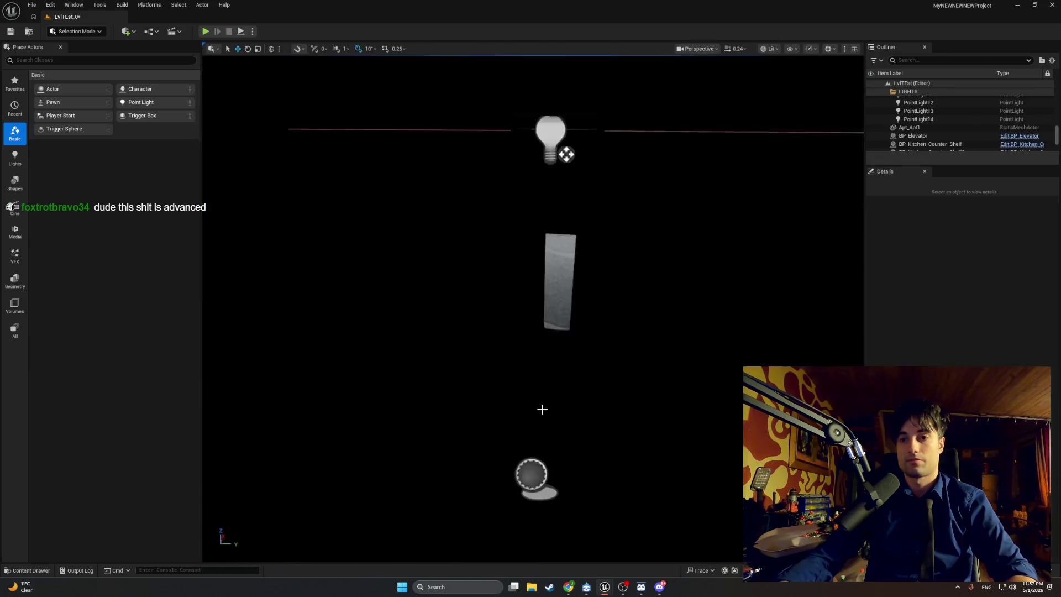
{"action": "mouse_move", "coordinate": [602, 590]}
{"action": "left_click", "coordinate": [558, 542]}
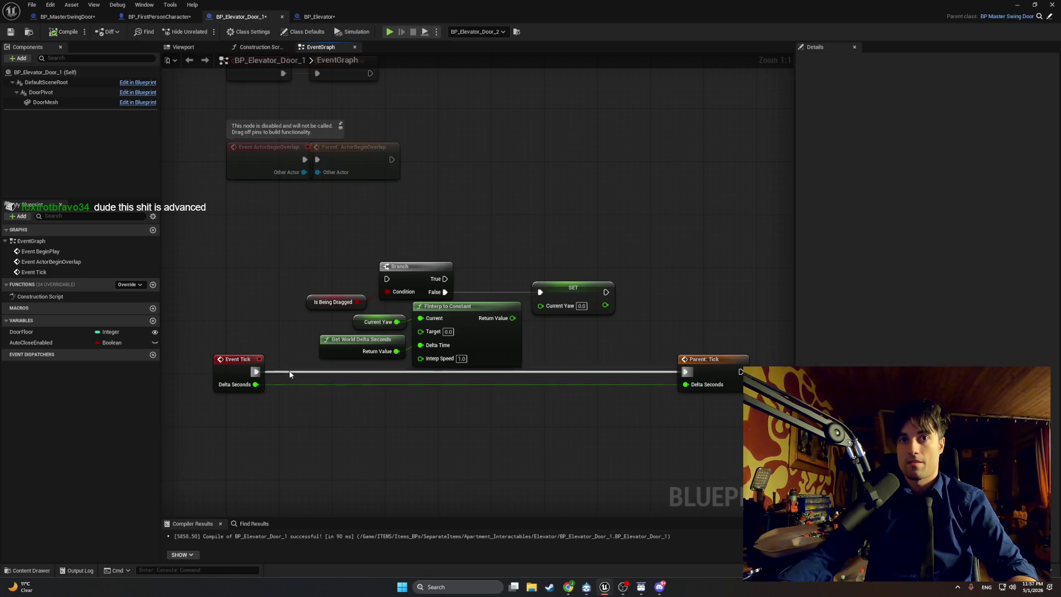
Reconnect Event Tick to the Branch via a reroute and restore the True and SET wires into Parent: Tick.
{"action": "left_click_drag", "start_coordinate": [256, 372], "coordinate": [388, 280]}
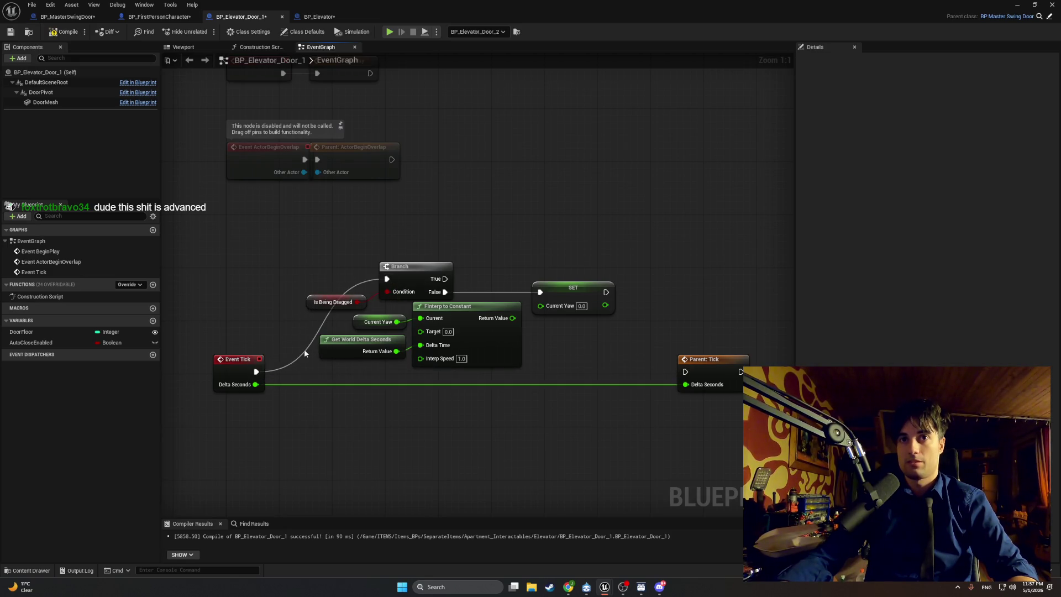
{"action": "double_click", "coordinate": [305, 354]}
{"action": "left_click_drag", "start_coordinate": [302, 347], "coordinate": [295, 281]}
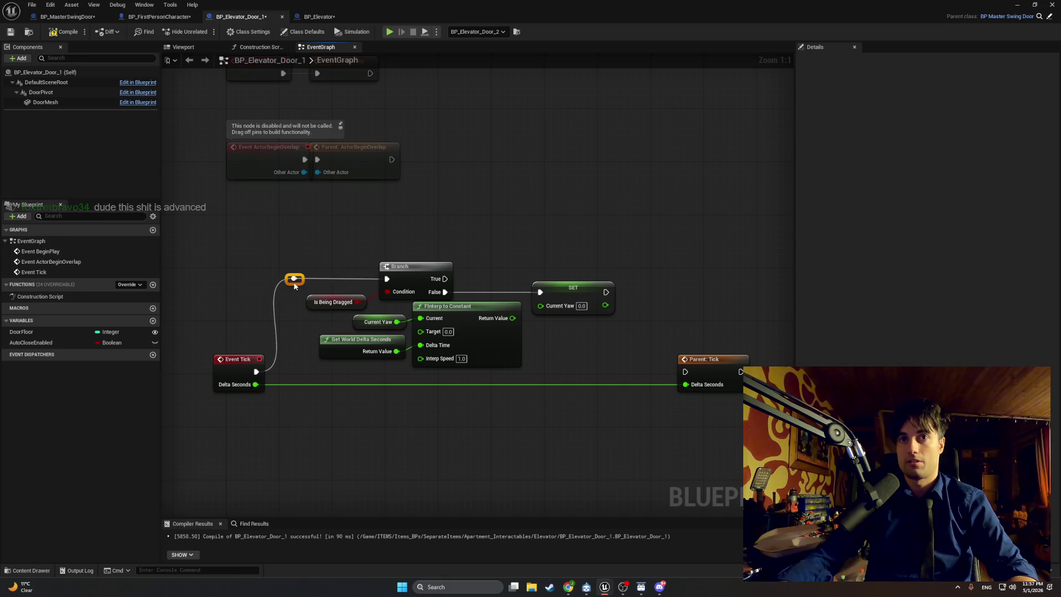
{"action": "mouse_move", "coordinate": [448, 280]}
{"action": "left_mouse_down"}
{"action": "mouse_move", "coordinate": [688, 360]}
{"action": "mouse_move", "coordinate": [658, 293]}
{"action": "left_mouse_up"}
{"action": "key", "text": "Delete"}
{"action": "key", "text": "ctrl+z"}
{"action": "key", "text": "ctrl+z"}
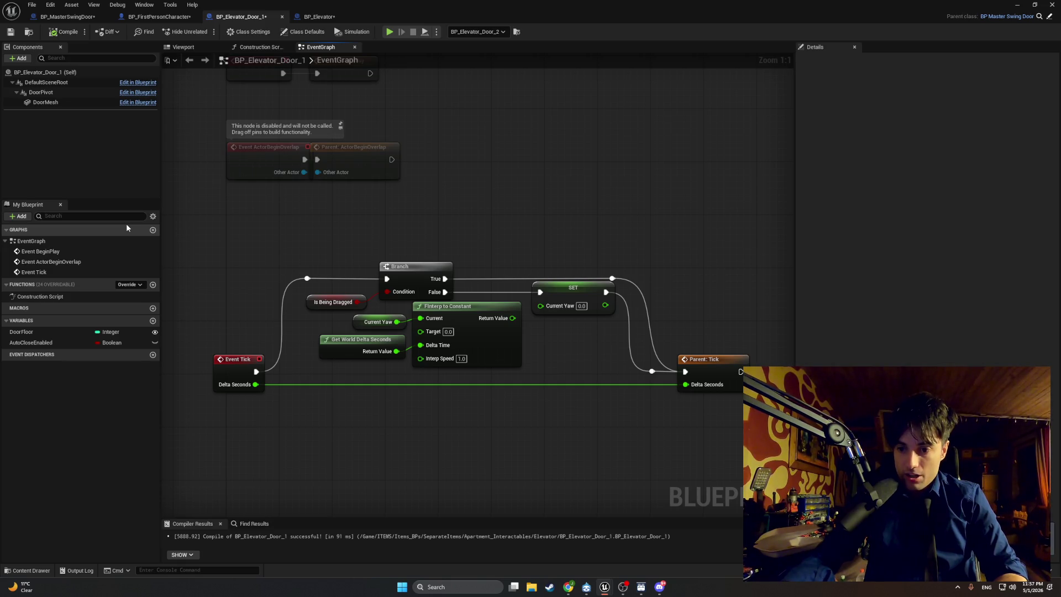
Set the FInterp to Constant Interp Speed to 0.1 and return to the level.
{"action": "left_click", "coordinate": [462, 359]}
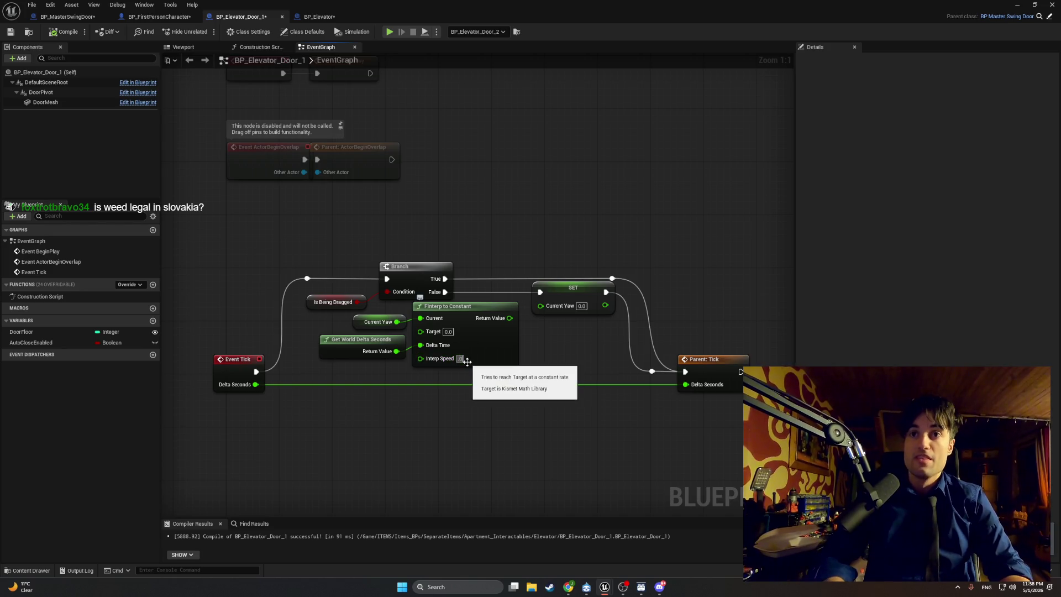
{"action": "type", "text": "1"}
{"action": "key", "text": "Return"}
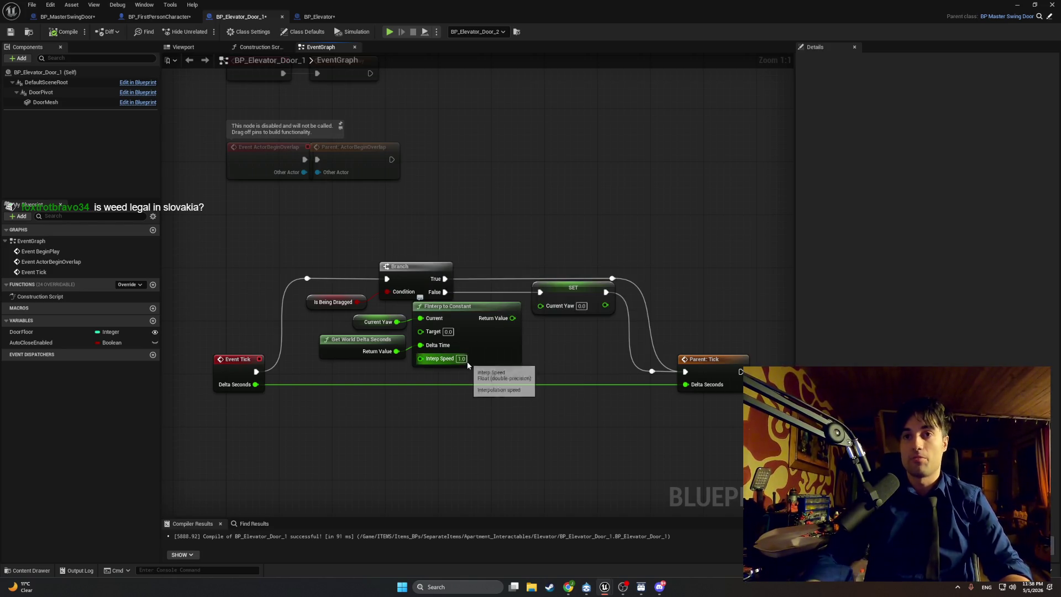
{"action": "left_click", "coordinate": [463, 360]}
{"action": "key", "text": "BackSpace"}
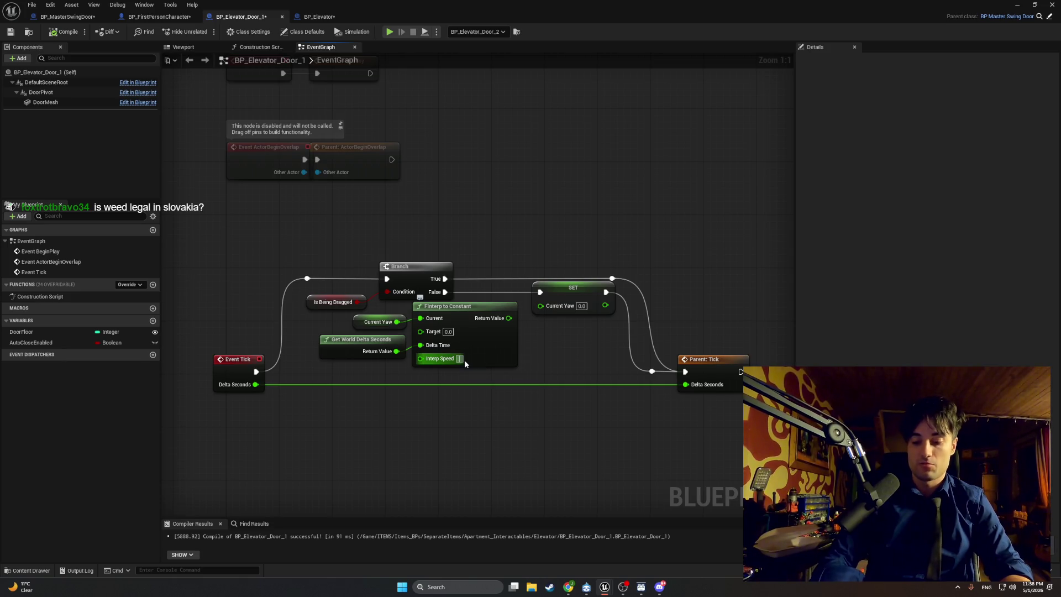
{"action": "type", "text": "0.1"}
{"action": "key", "text": "Return"}
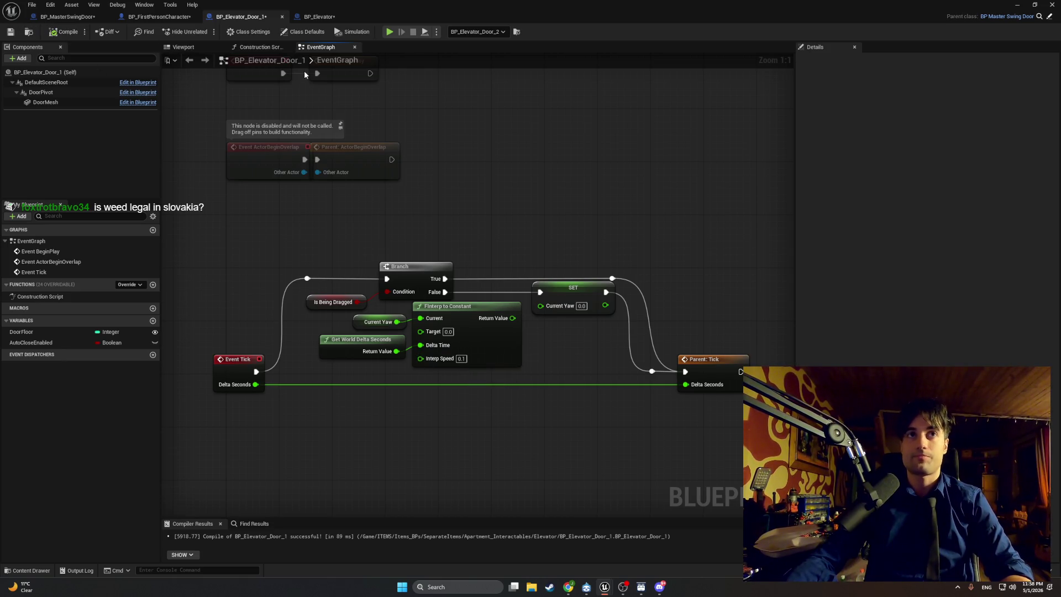
{"action": "left_click", "coordinate": [1017, 5]}
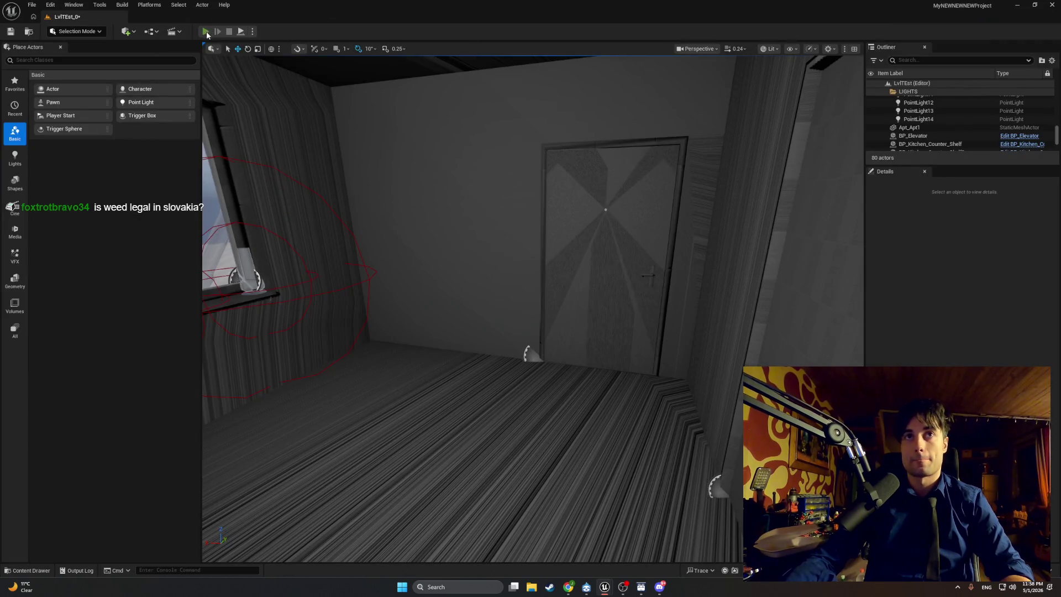
Run a quick play test, walking toward the elevator door.
{"action": "left_click", "coordinate": [205, 31]}
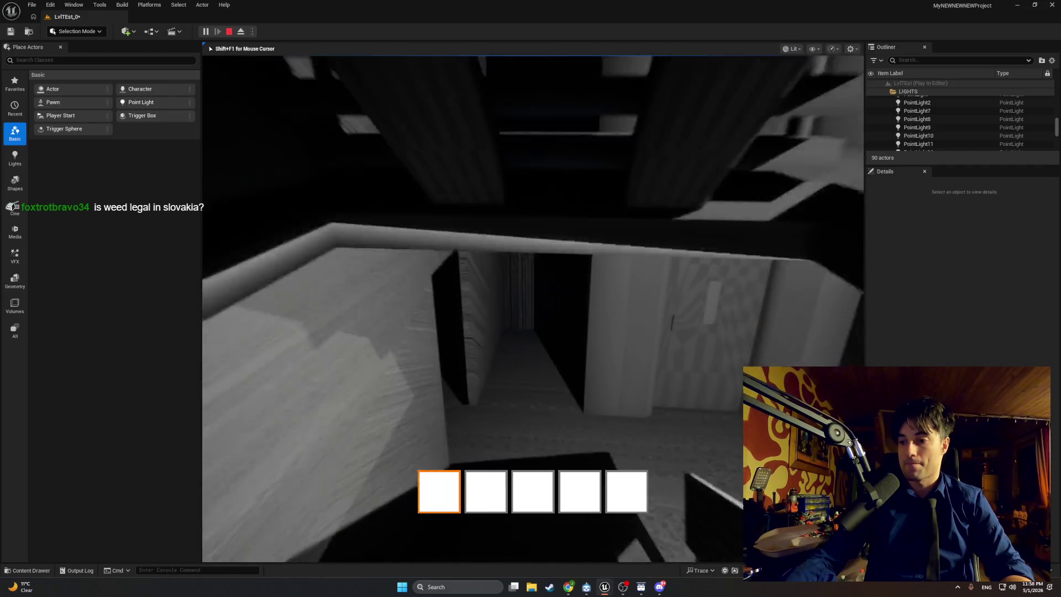
{"action": "key", "text": "w"}
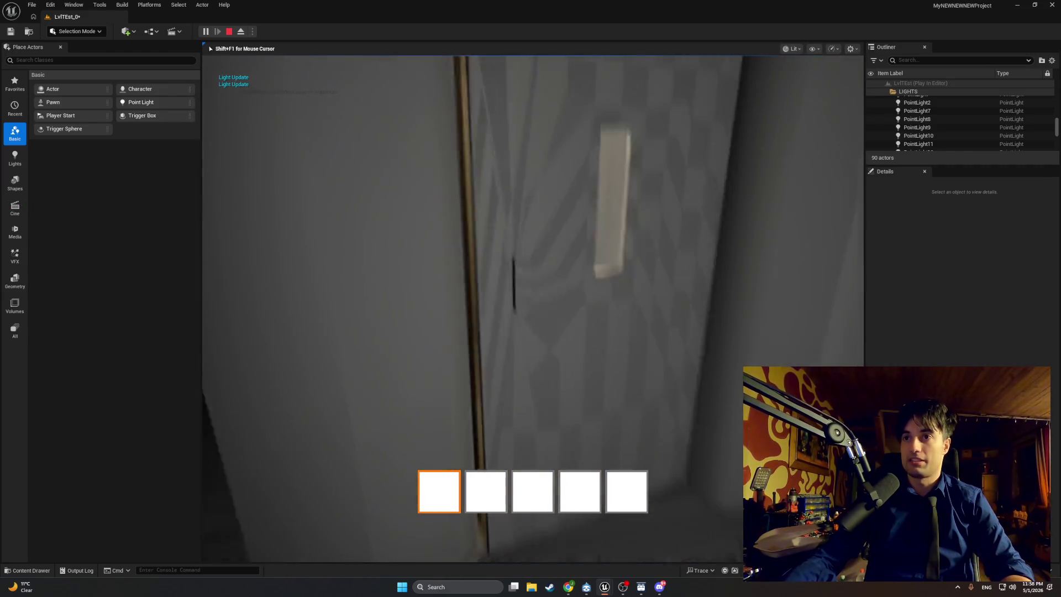
{"action": "key", "text": "Escape"}
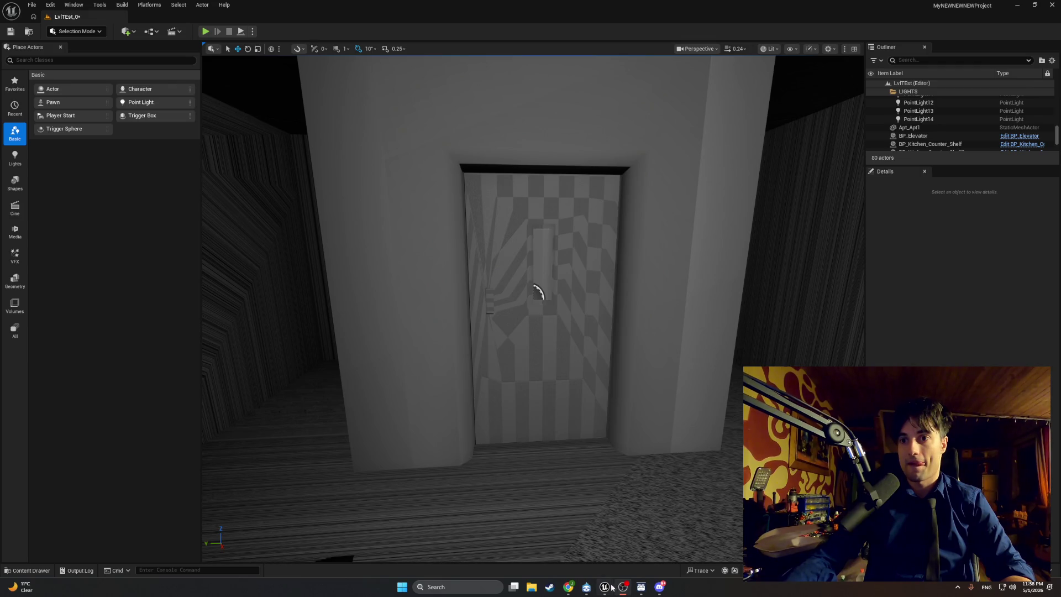
Reopen BP_Elevator_Door_1 and preview its checkered door mesh in the Viewport tab.
{"action": "mouse_move", "coordinate": [623, 585]}
{"action": "left_click", "coordinate": [626, 565]}
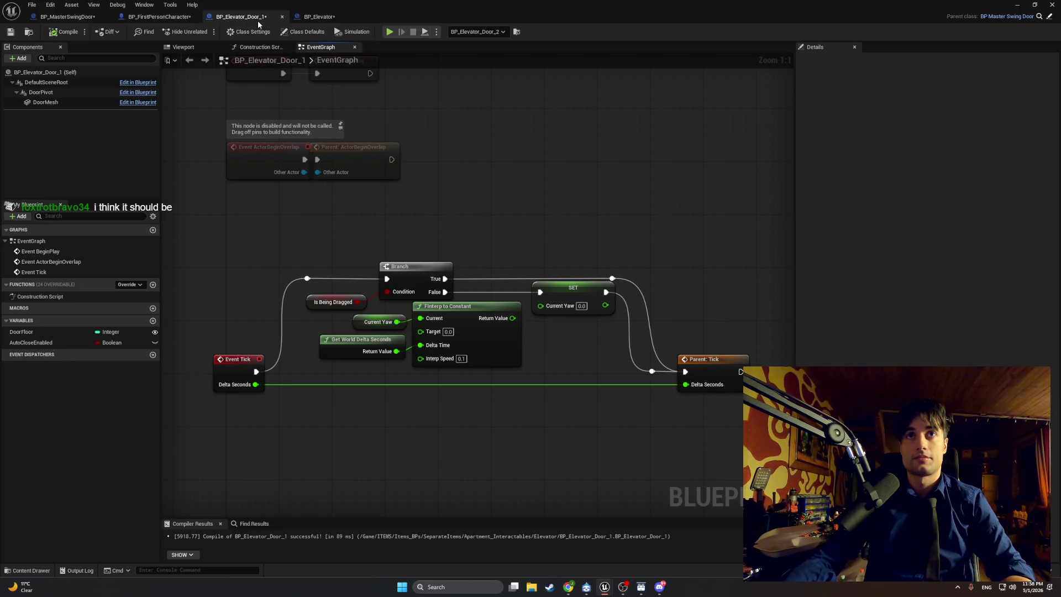
{"action": "left_click", "coordinate": [199, 48]}
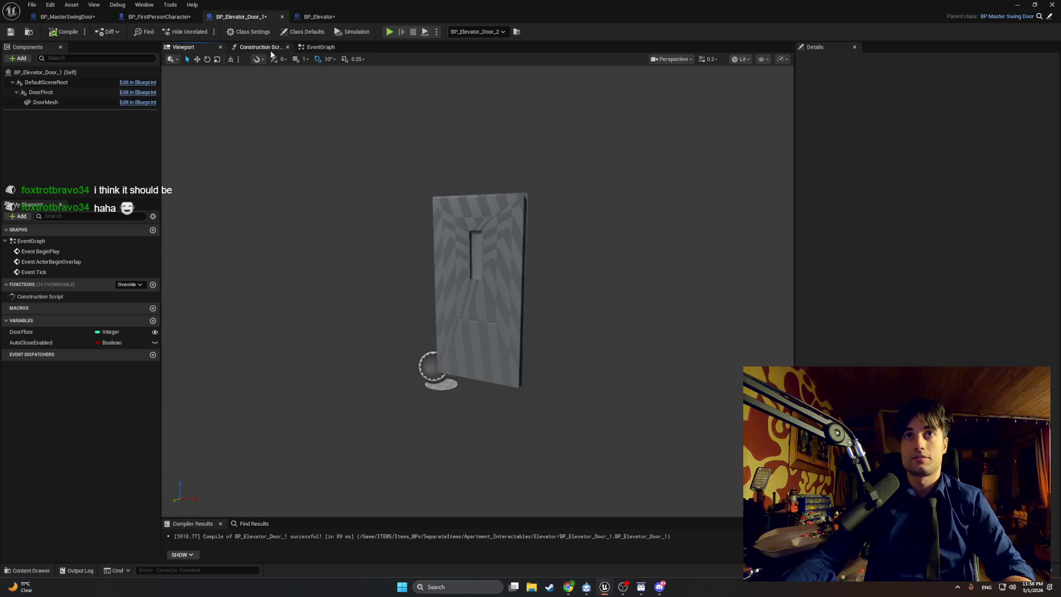
Show the Class Defaults (Min Yaw -85, Door Follow Speed 10) and snip that Details panel area.
{"action": "left_click", "coordinate": [302, 31]}
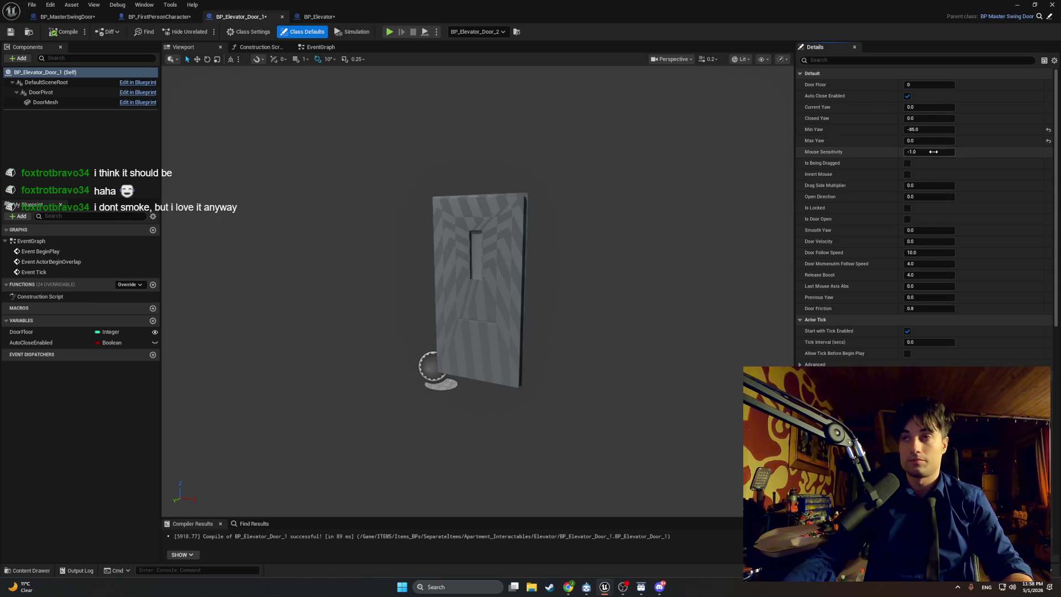
{"action": "key", "text": "super+shift+s"}
{"action": "left_click_drag", "start_coordinate": [960, 166], "coordinate": [800, 70]}
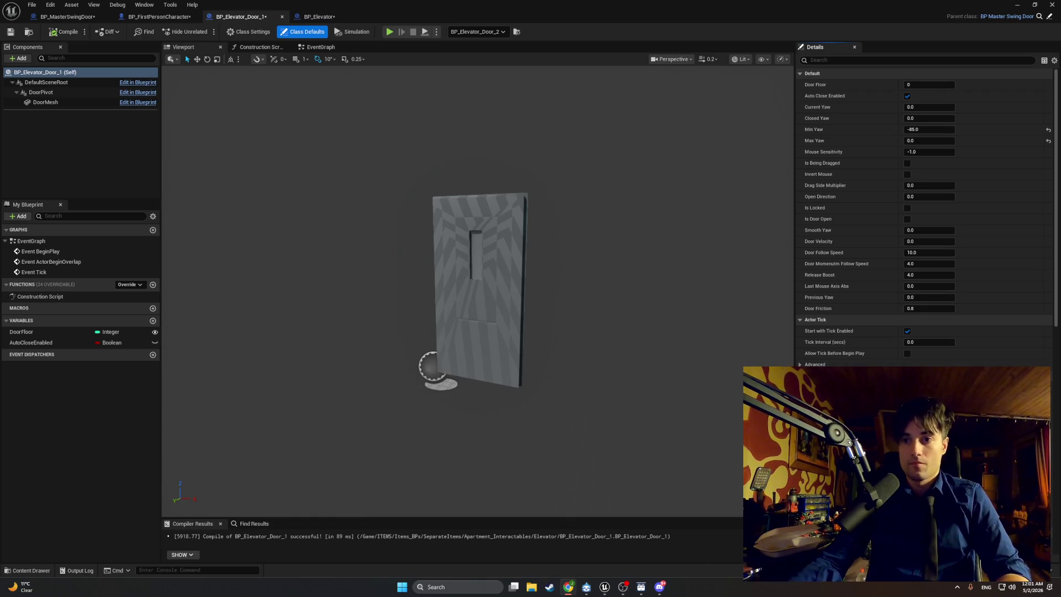
Wire FInterp to Constant's Return Value into SET Current Yaw, compile, and start a play test.
{"action": "left_click", "coordinate": [305, 49]}
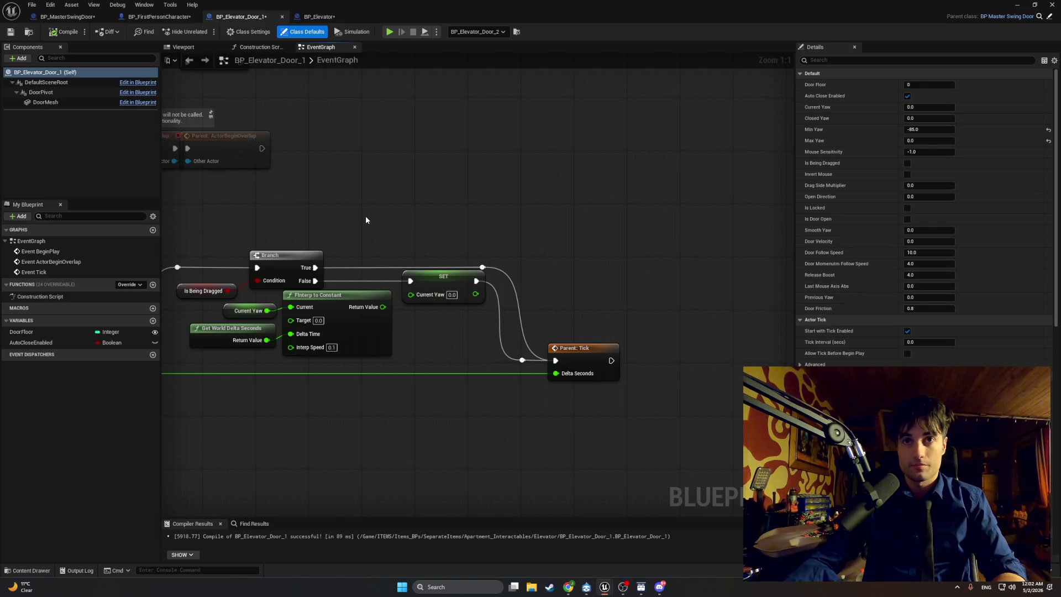
{"action": "left_click_drag", "start_coordinate": [366, 215], "coordinate": [434, 212]}
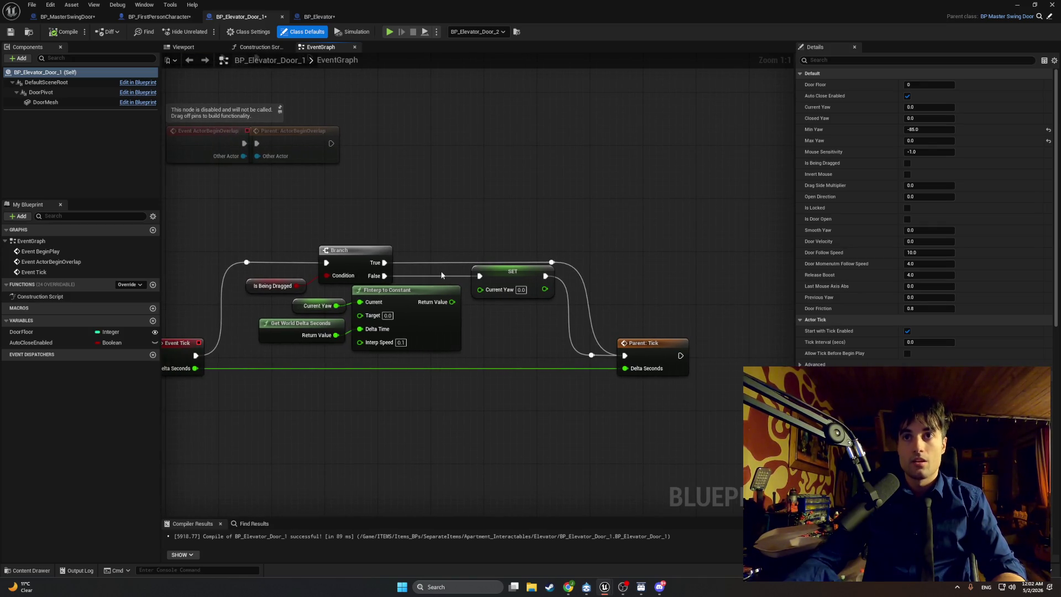
{"action": "left_click_drag", "start_coordinate": [453, 303], "coordinate": [480, 289]}
{"action": "left_click", "coordinate": [65, 33]}
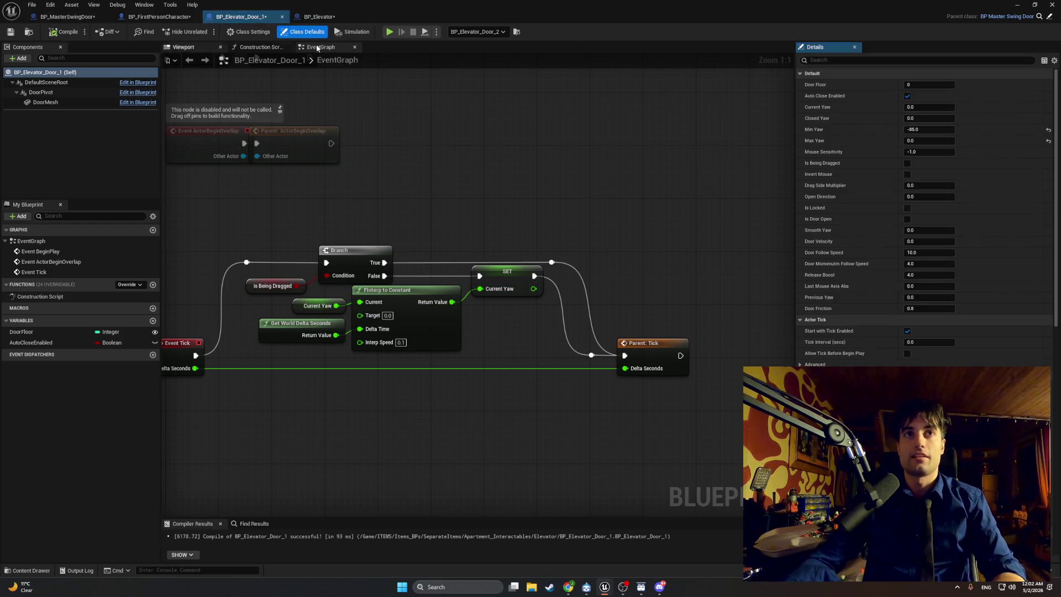
{"action": "key", "text": "alt+Tab"}
{"action": "left_click", "coordinate": [209, 33]}
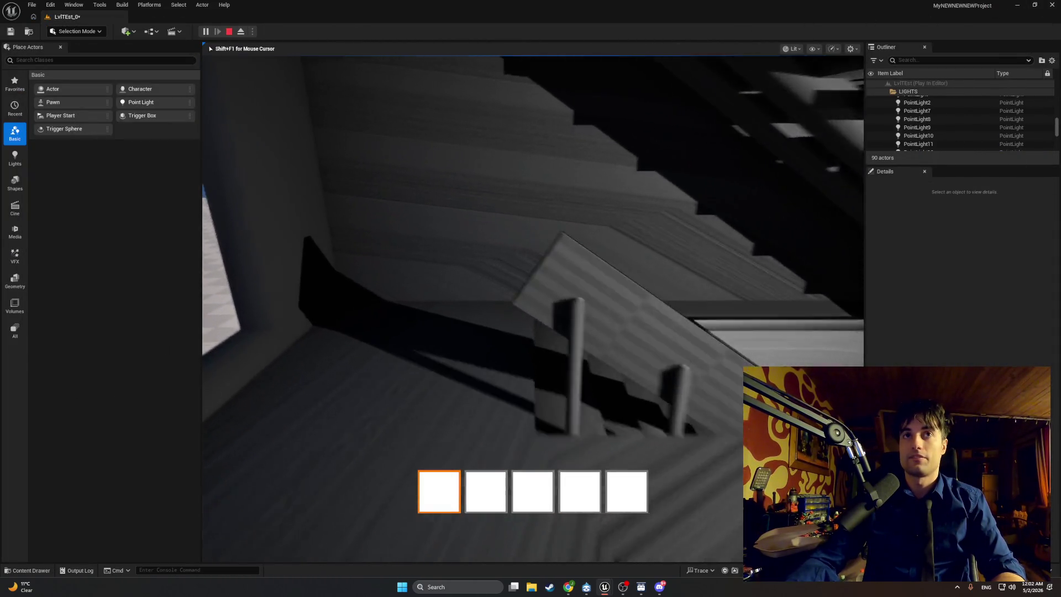
Walk the player to the elevator door to watch it move, then exit play mode.
{"action": "key", "text": "w"}
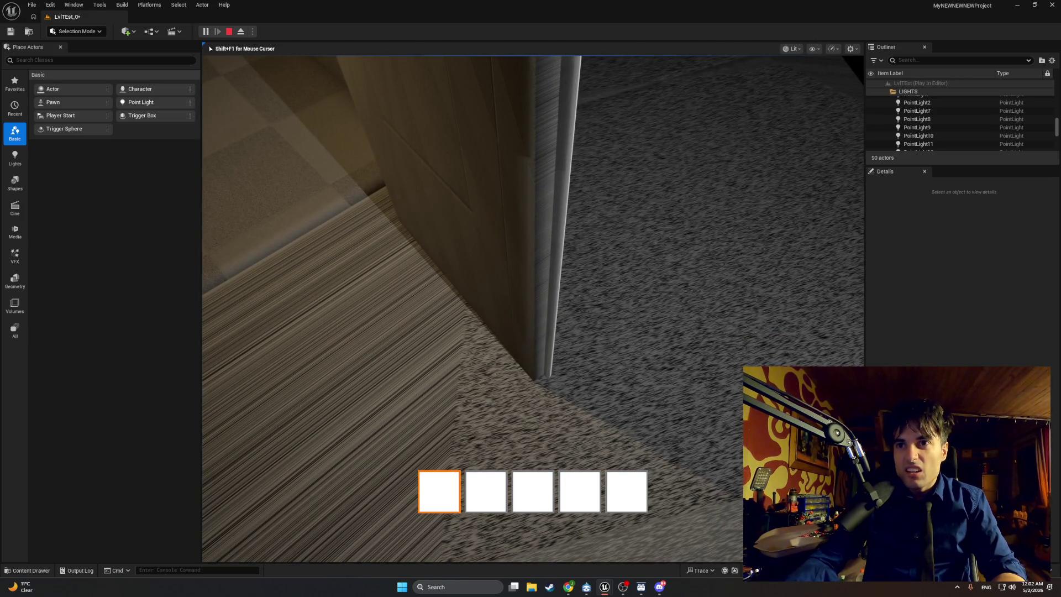
{"action": "key", "text": "shift+F1"}
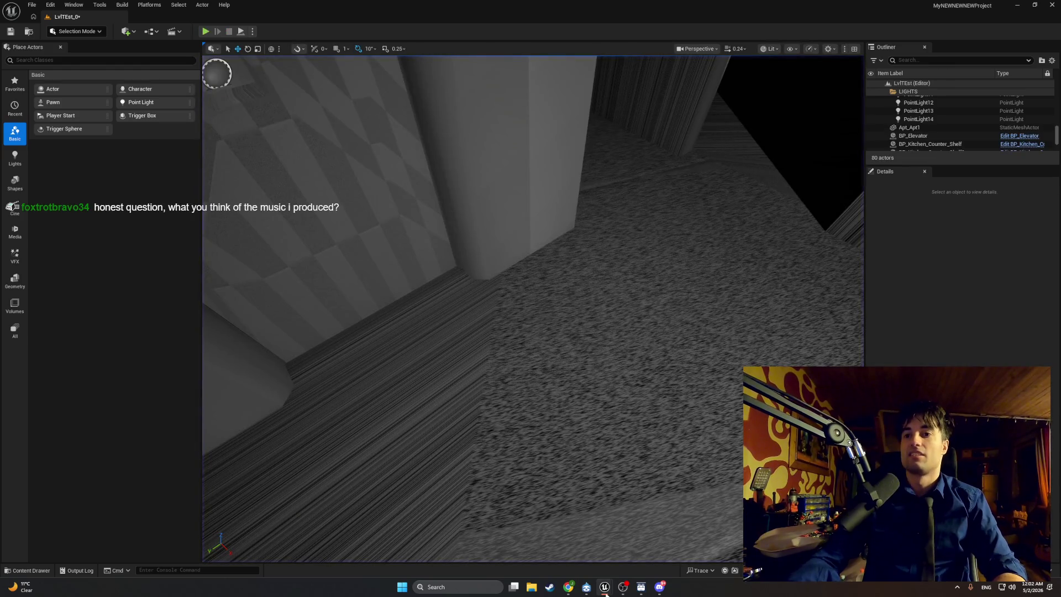
Change the elevator door's Interp Speed from 0.1 to 10 and start another play session.
{"action": "mouse_move", "coordinate": [605, 587]}
{"action": "left_click", "coordinate": [627, 546]}
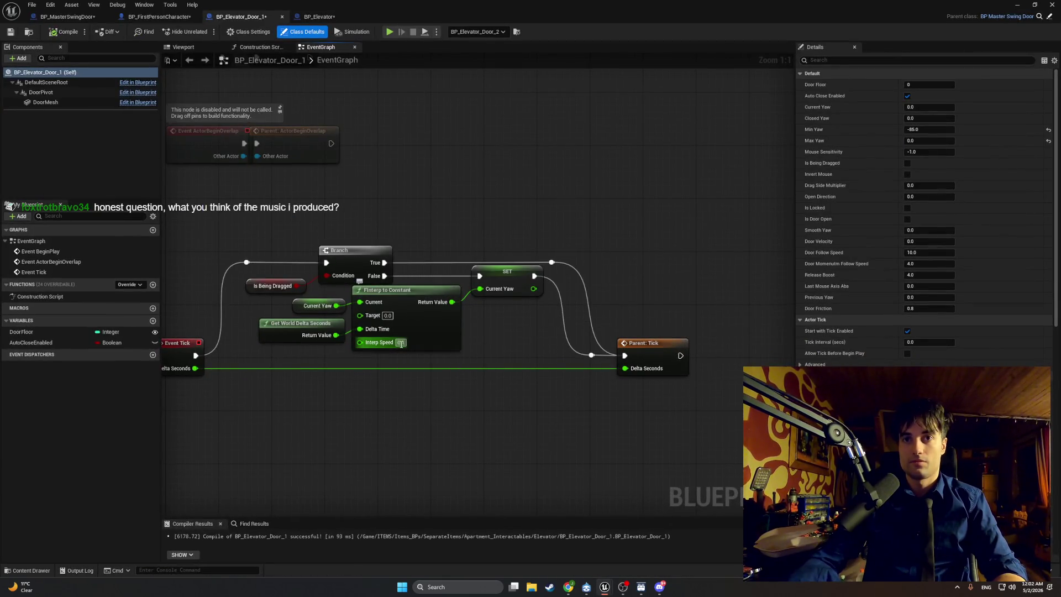
{"action": "key", "text": "BackSpace"}
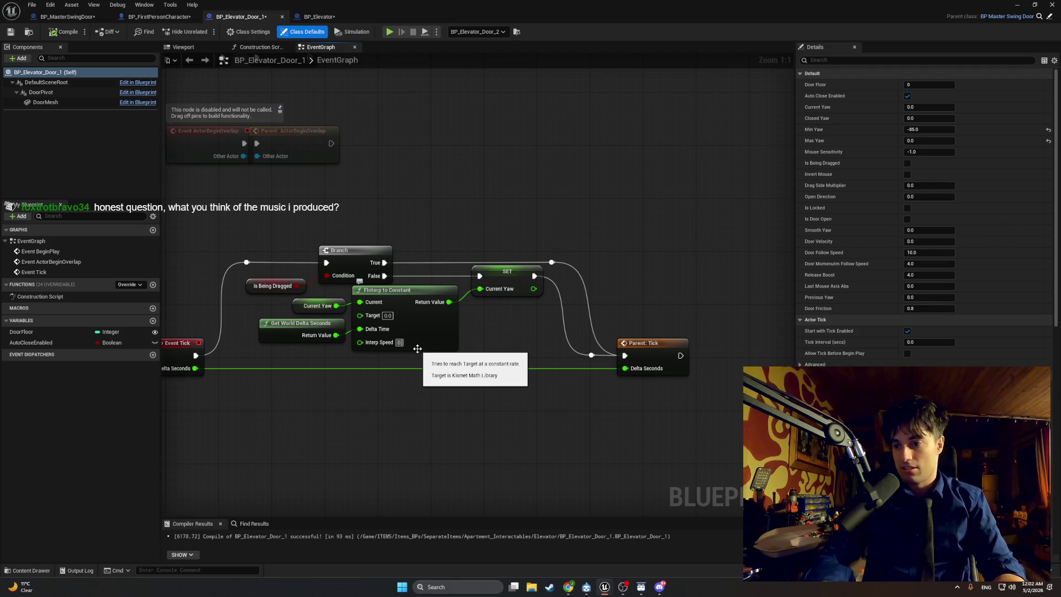
{"action": "type", "text": "10"}
{"action": "key", "text": "Return"}
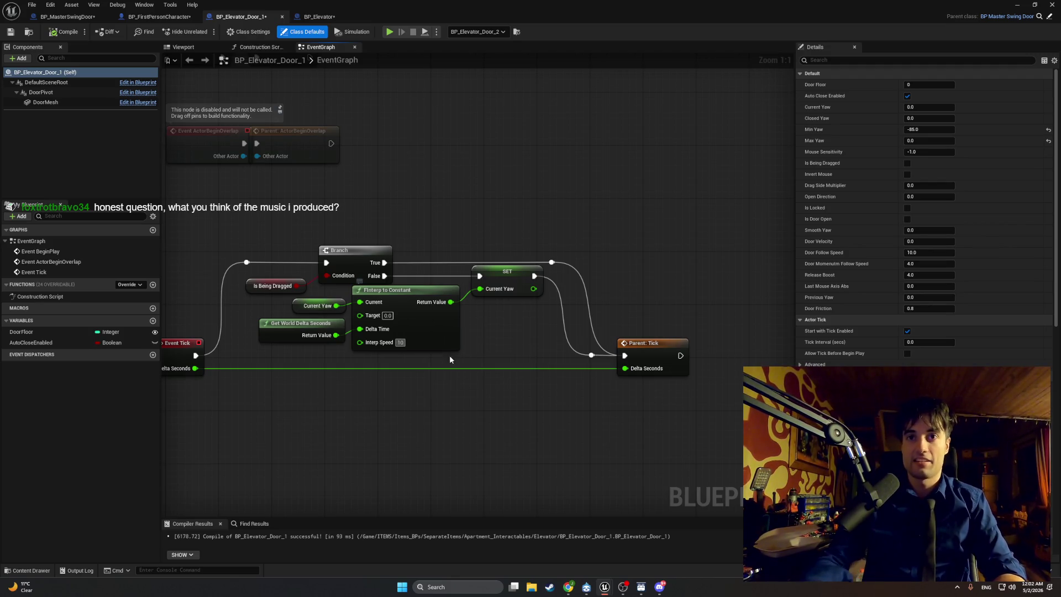
{"action": "key", "text": "alt+p"}
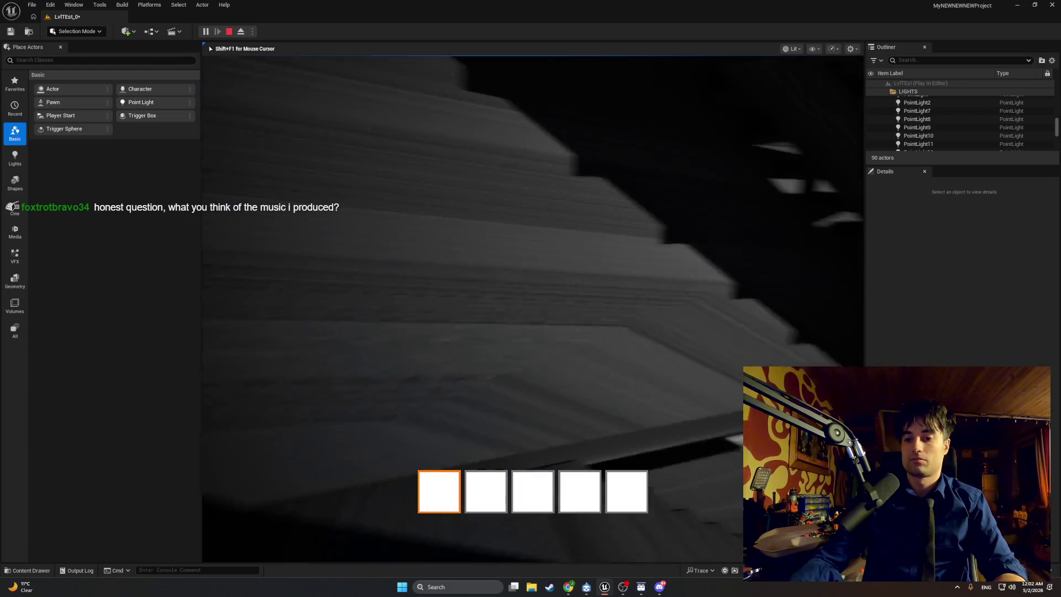
Walk up to the elevator door and on toward the stairs to check the faster movement, then end play.
{"action": "key", "text": "w"}
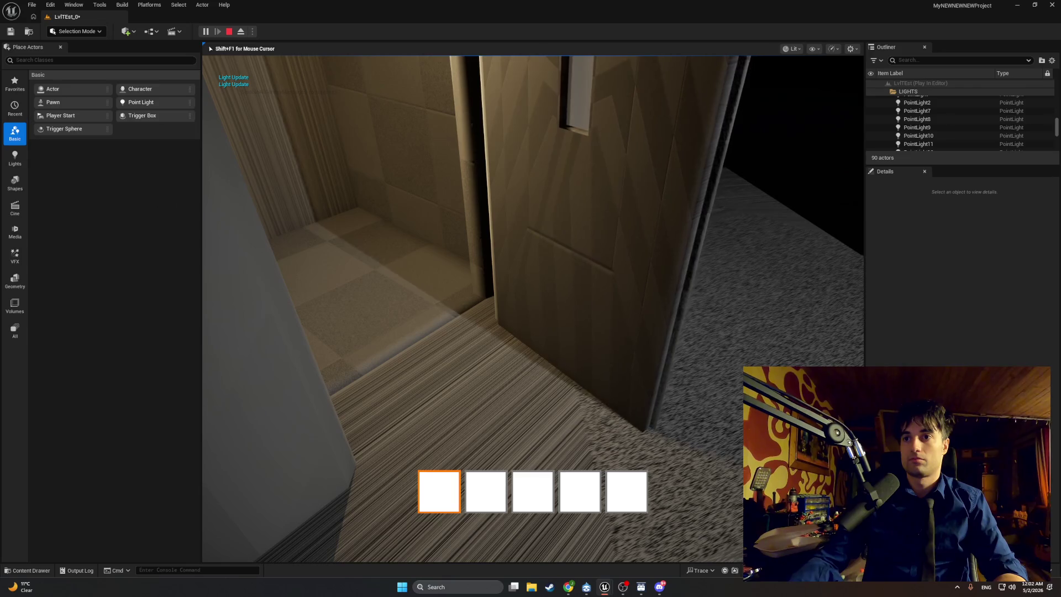
{"action": "key", "text": "w"}
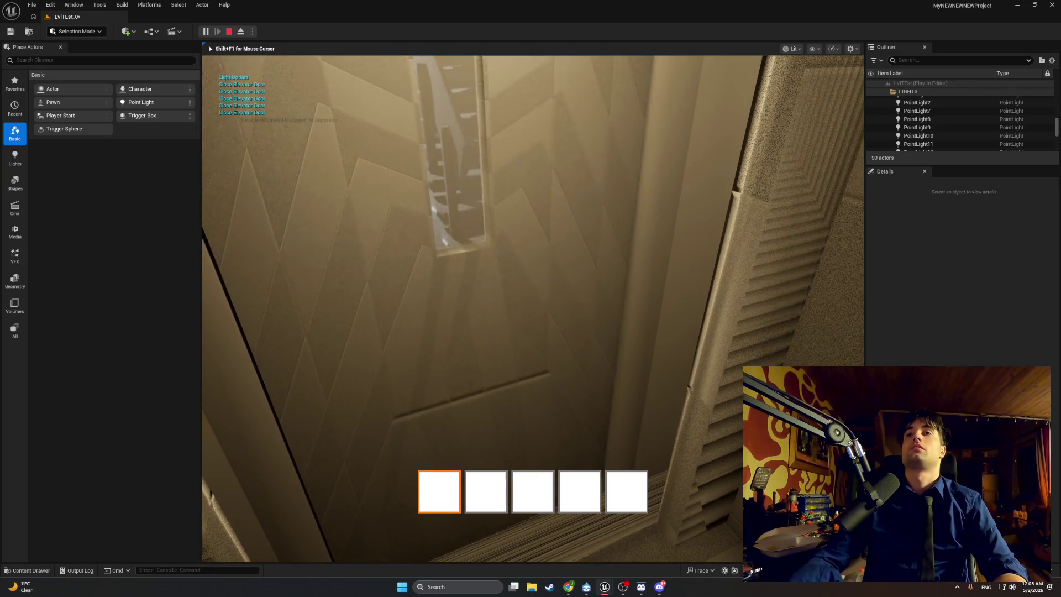
{"action": "key", "text": "Escape"}
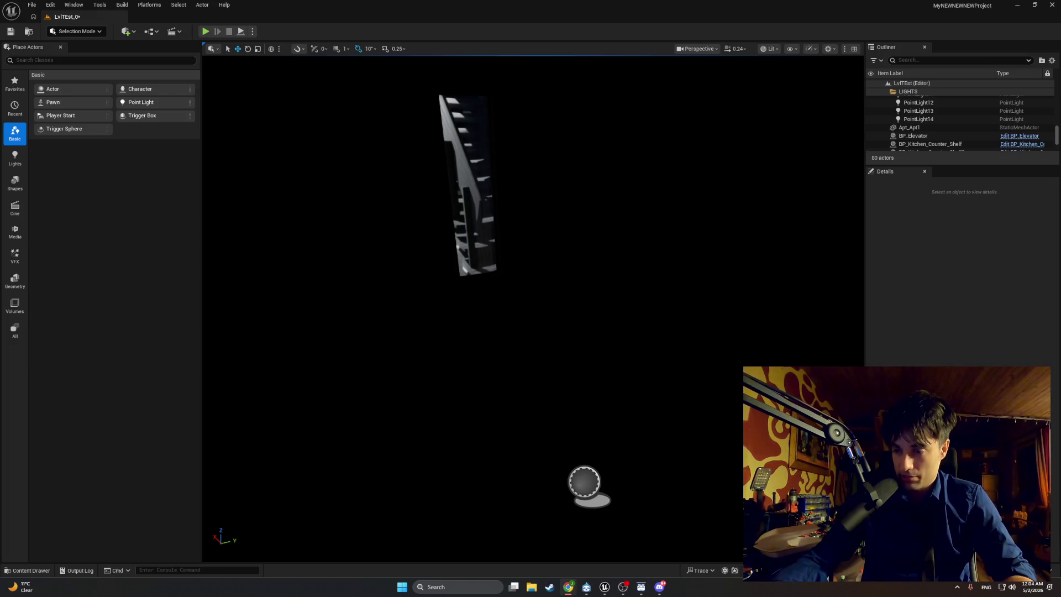
Play the level again, walking toward and backing away from the checkered door, then stop.
{"action": "mouse_move", "coordinate": [247, 82]}
{"action": "left_mouse_down"}
{"action": "mouse_move", "coordinate": [247, 105]}
{"action": "mouse_move", "coordinate": [247, 82]}
{"action": "left_mouse_up"}
{"action": "left_click", "coordinate": [205, 31]}
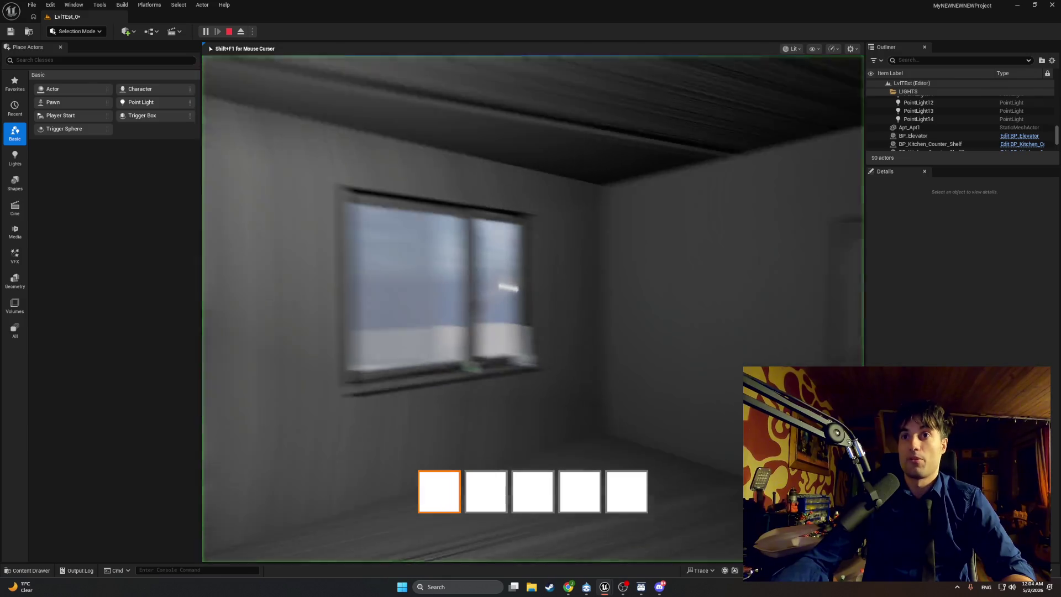
{"action": "key", "text": "w"}
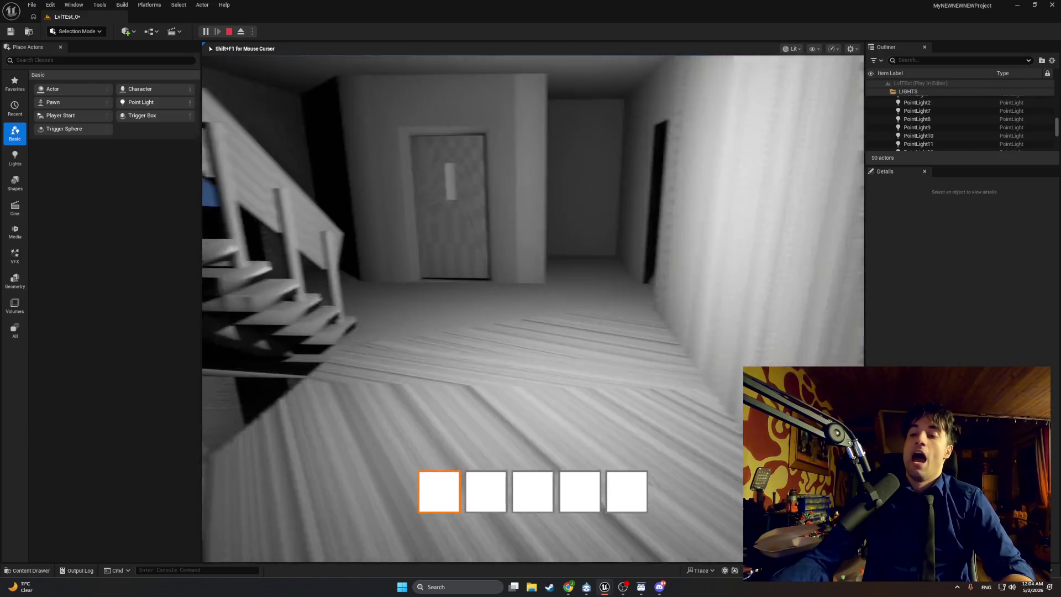
{"action": "key", "text": "w"}
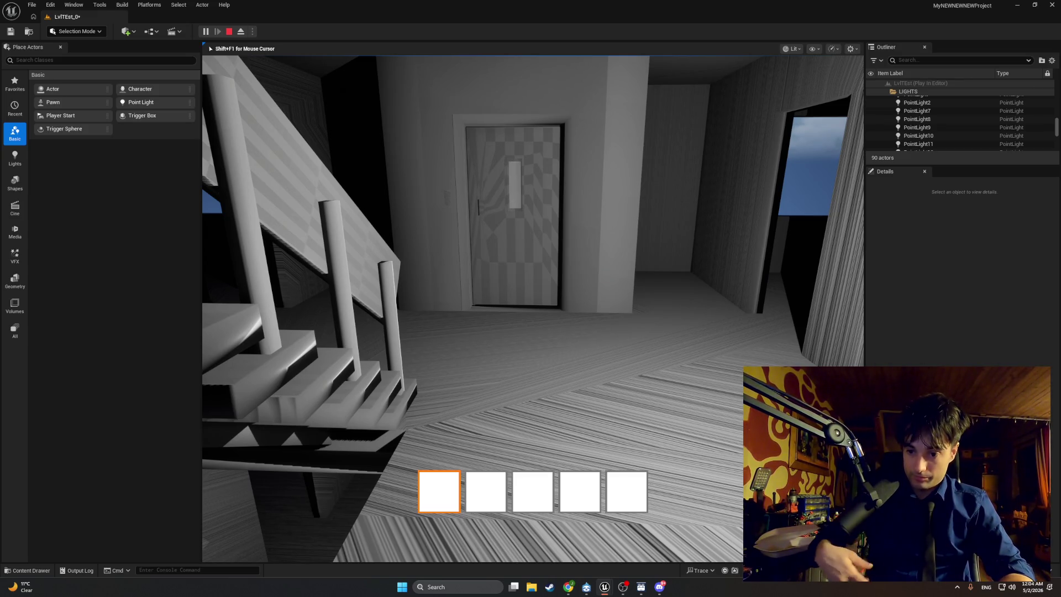
{"action": "key", "text": "w"}
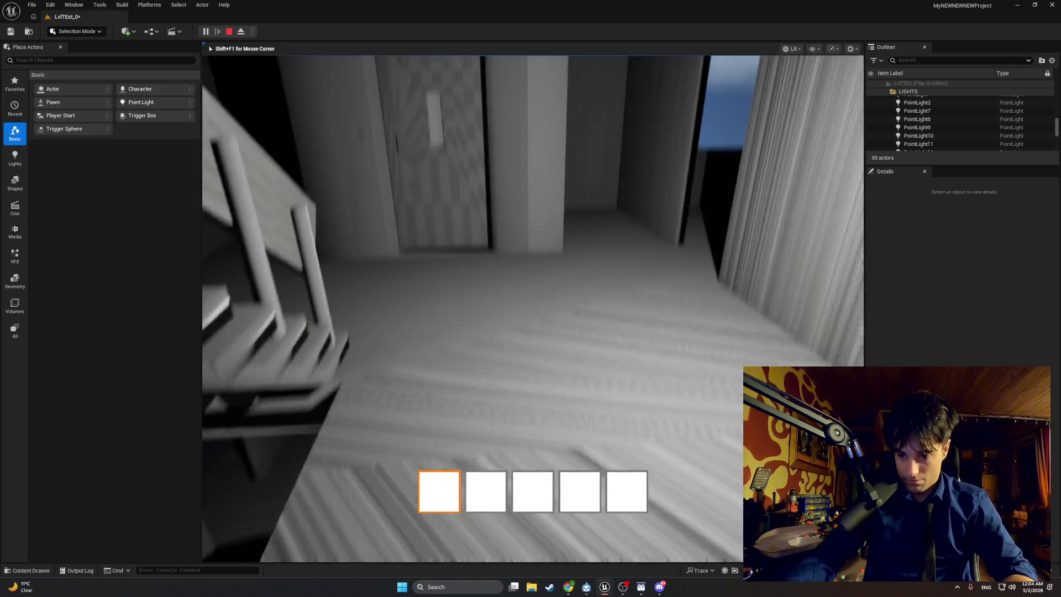
{"action": "key", "text": "s"}
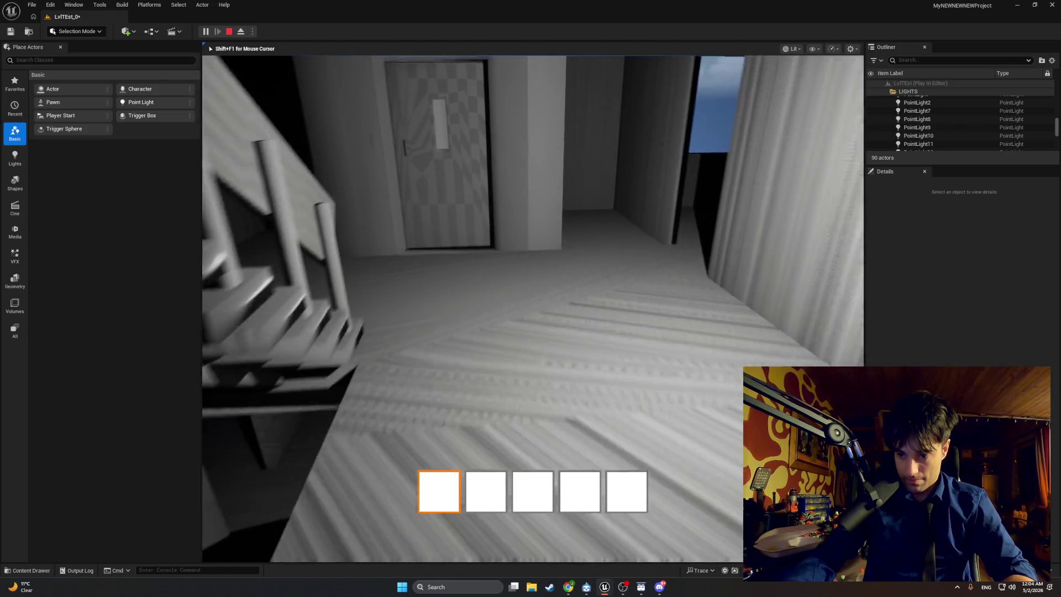
{"action": "key", "text": "w"}
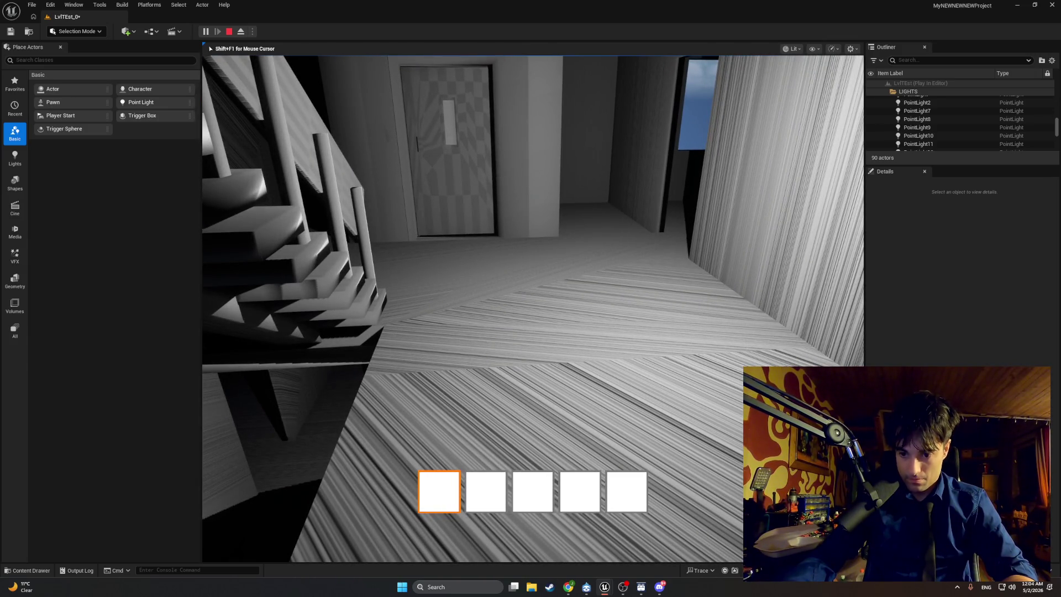
{"action": "key", "text": "w"}
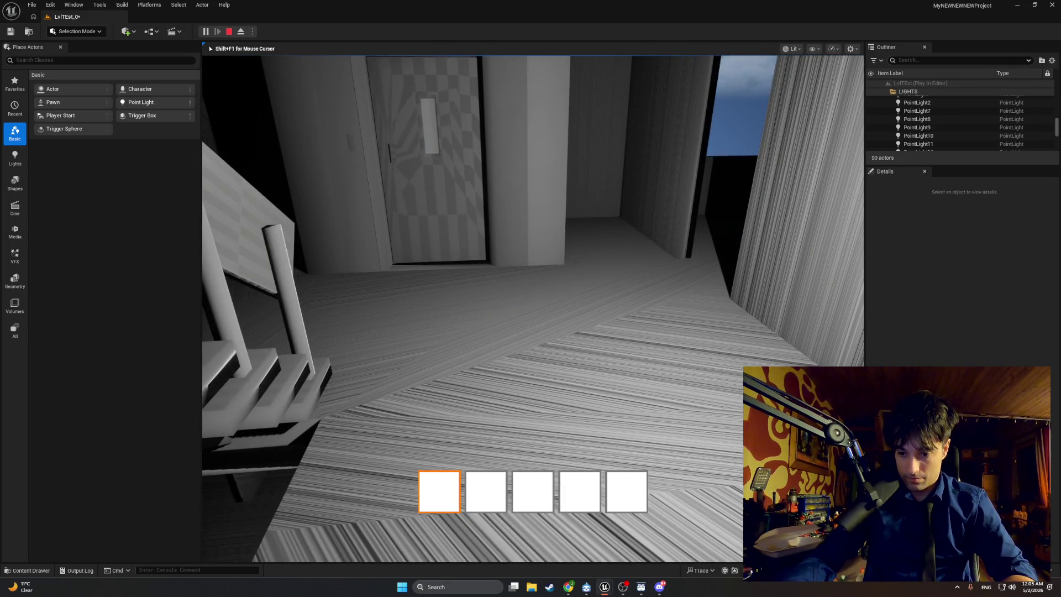
{"action": "mouse_move", "coordinate": [531, 298]}
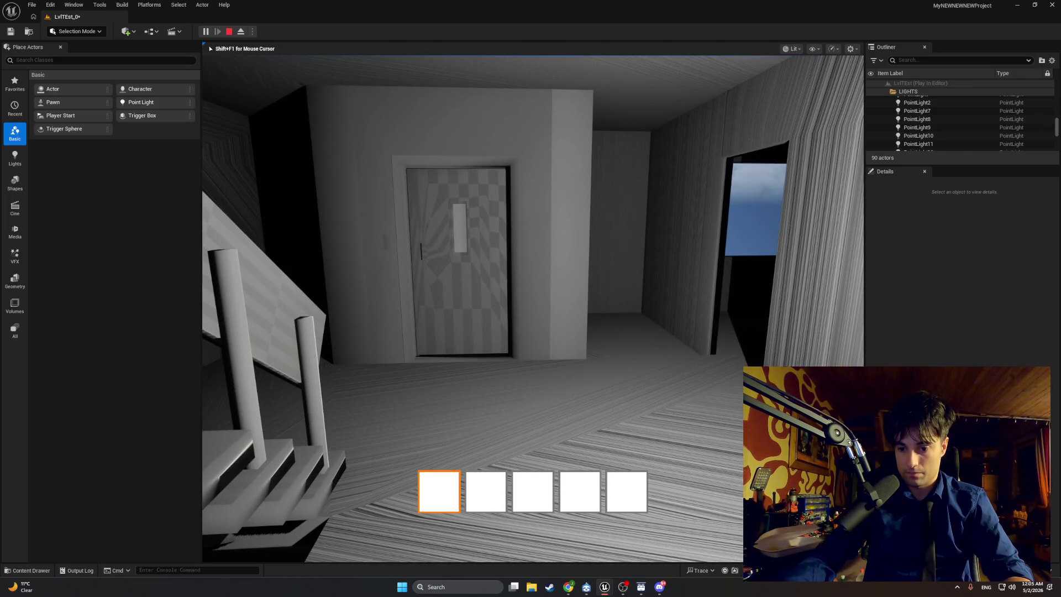
{"action": "key", "text": "Escape"}
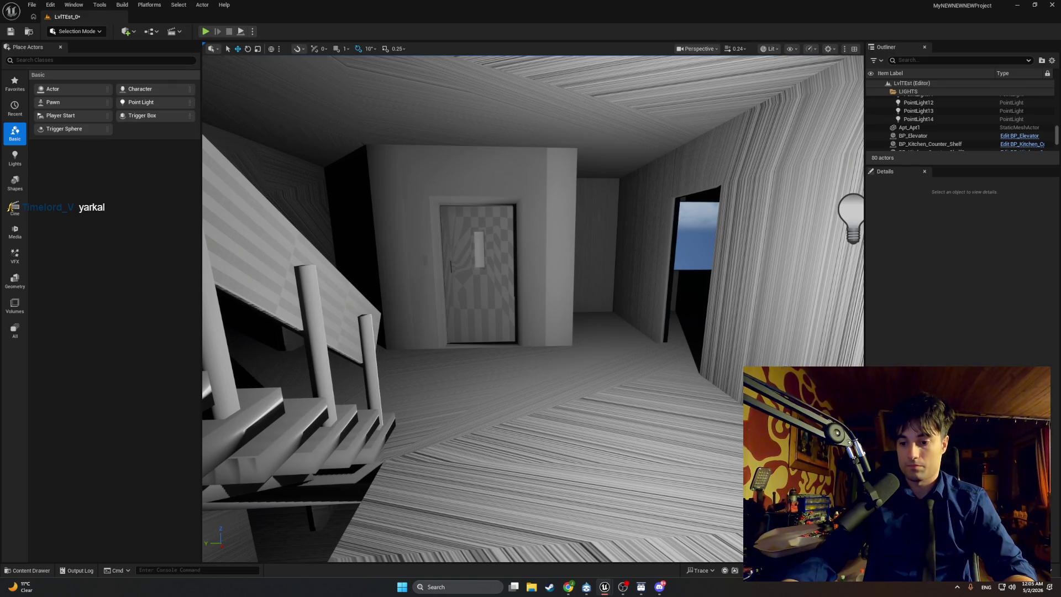
{"action": "left_click", "coordinate": [605, 587]}
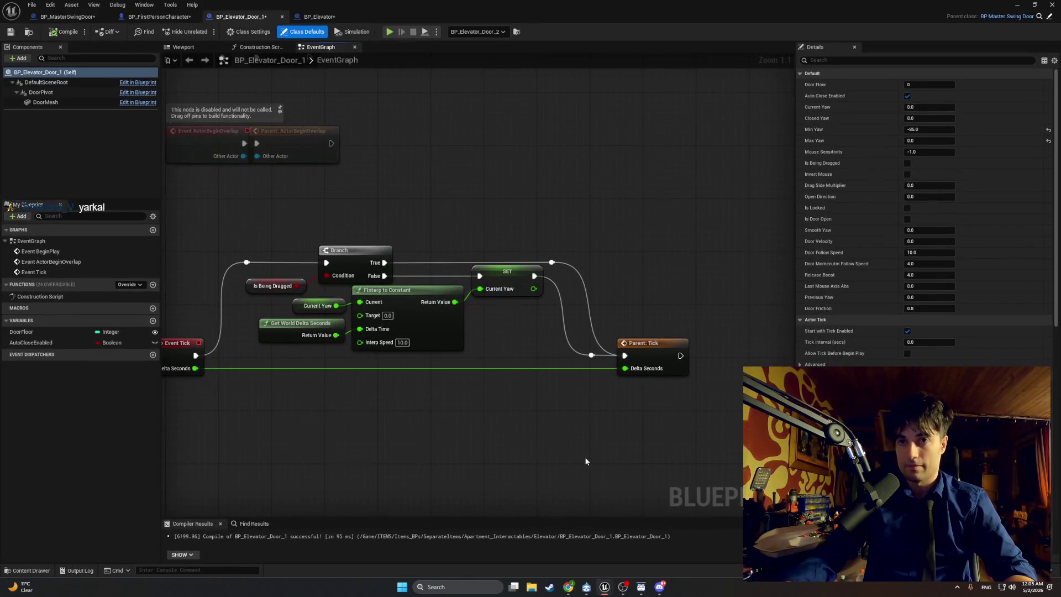
{"action": "left_click", "coordinate": [66, 16]}
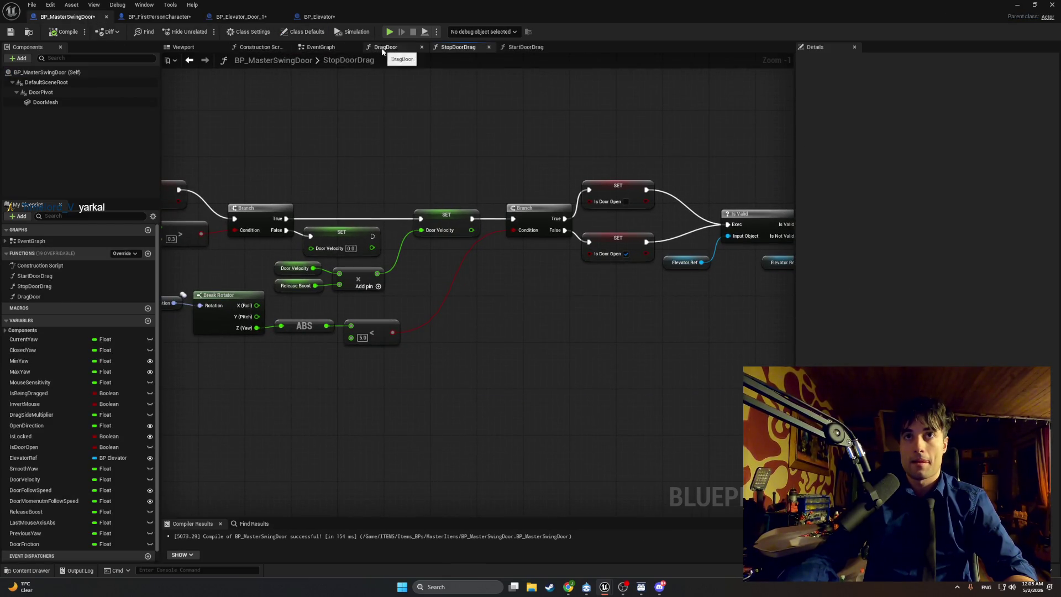
{"action": "left_click", "coordinate": [384, 49]}
{"action": "left_click", "coordinate": [340, 50]}
{"action": "left_click", "coordinate": [459, 47]}
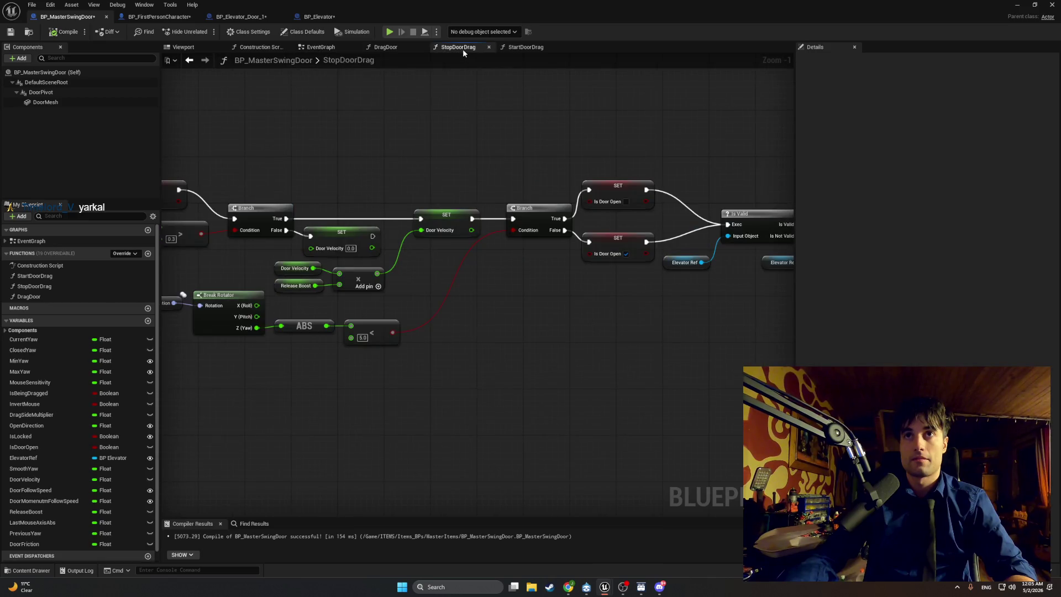
{"action": "mouse_move", "coordinate": [413, 143]}
{"action": "left_mouse_down"}
{"action": "mouse_move", "coordinate": [533, 171]}
{"action": "mouse_move", "coordinate": [521, 180]}
{"action": "left_mouse_up"}
{"action": "key", "text": "super+shift+s"}
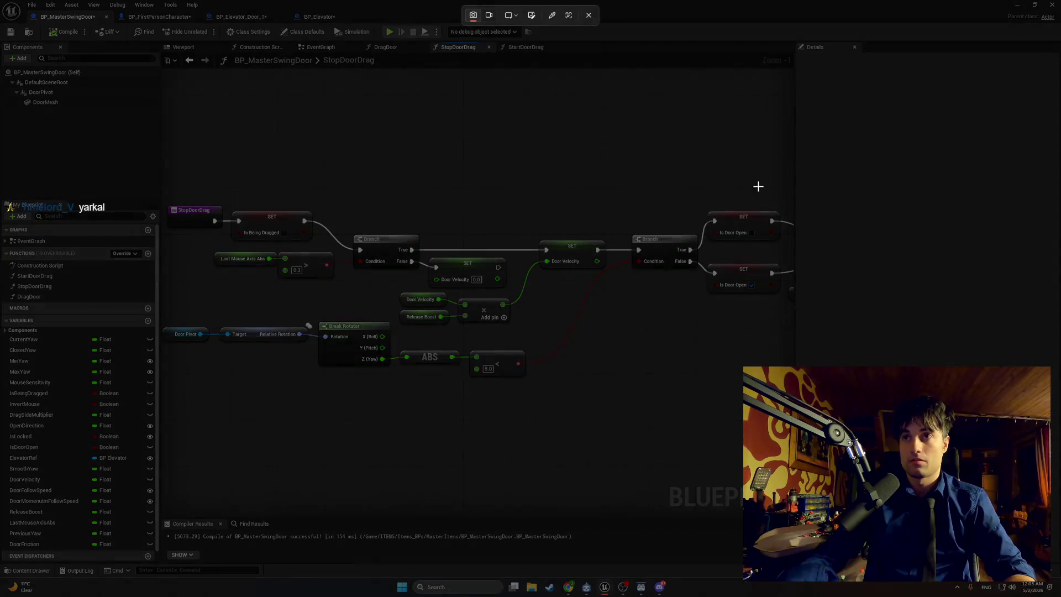
{"action": "mouse_move", "coordinate": [790, 164]}
{"action": "left_mouse_down"}
{"action": "mouse_move", "coordinate": [505, 317]}
{"action": "mouse_move", "coordinate": [159, 401]}
{"action": "mouse_move", "coordinate": [157, 426]}
{"action": "left_mouse_up"}
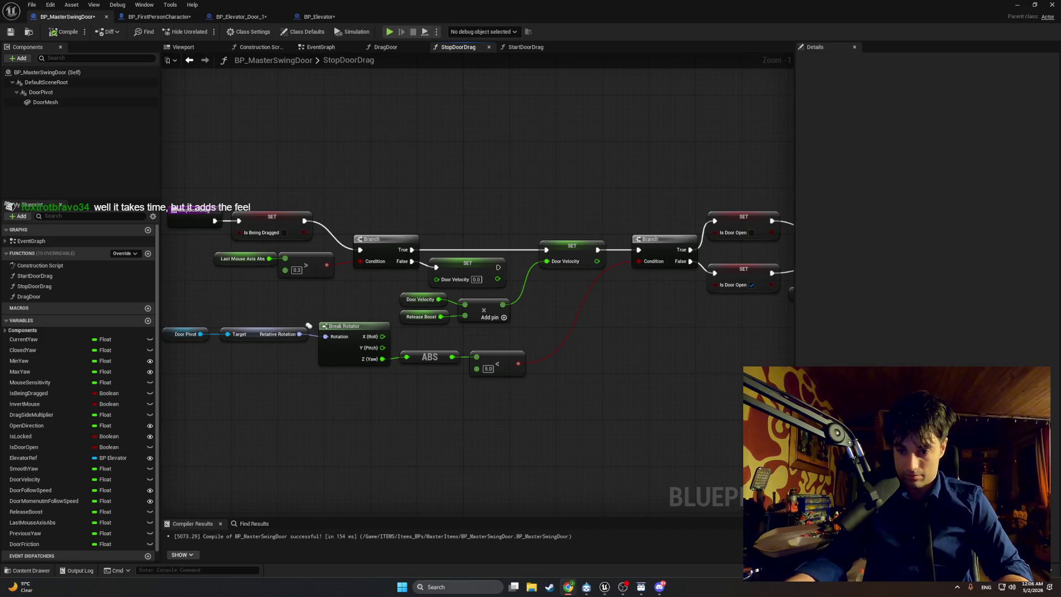
{"action": "left_click_drag", "start_coordinate": [358, 404], "coordinate": [448, 423]}
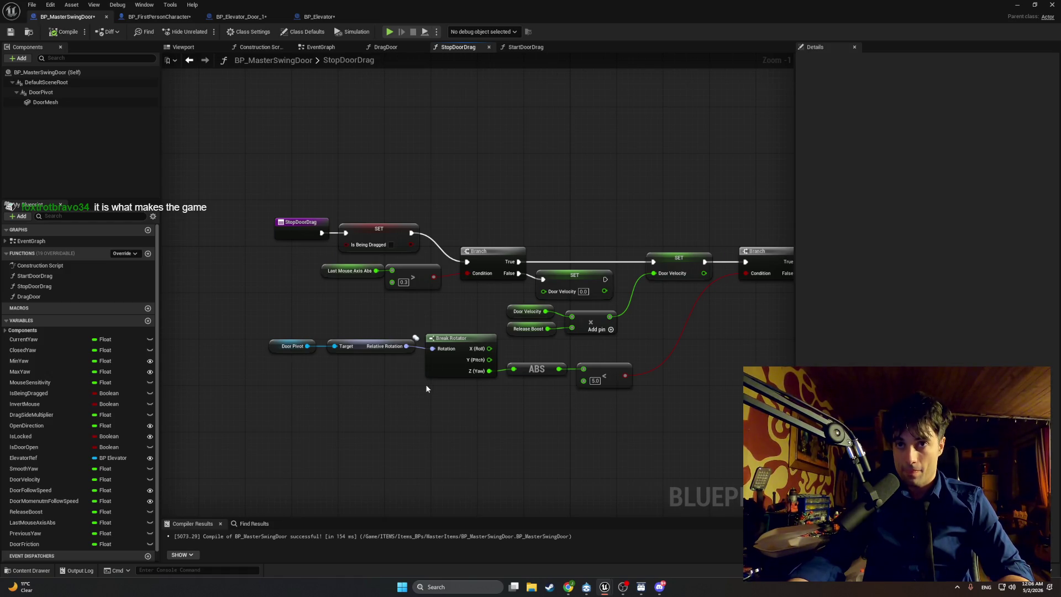
Add a Get Smooth Yaw node and a subtract node beside it.
{"action": "right_click", "coordinate": [410, 397]}
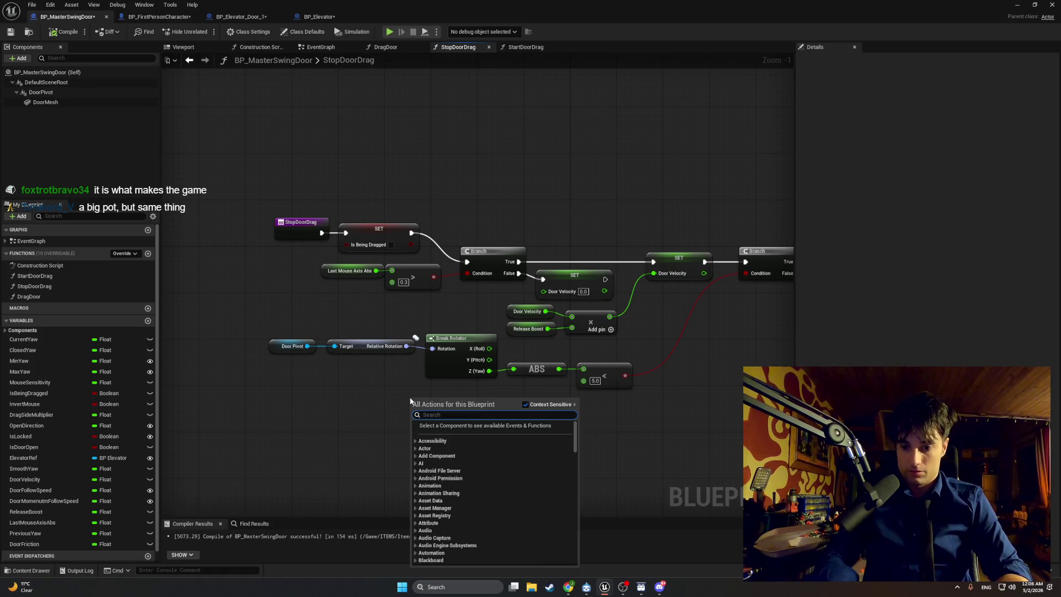
{"action": "type", "text": "smooth ya"}
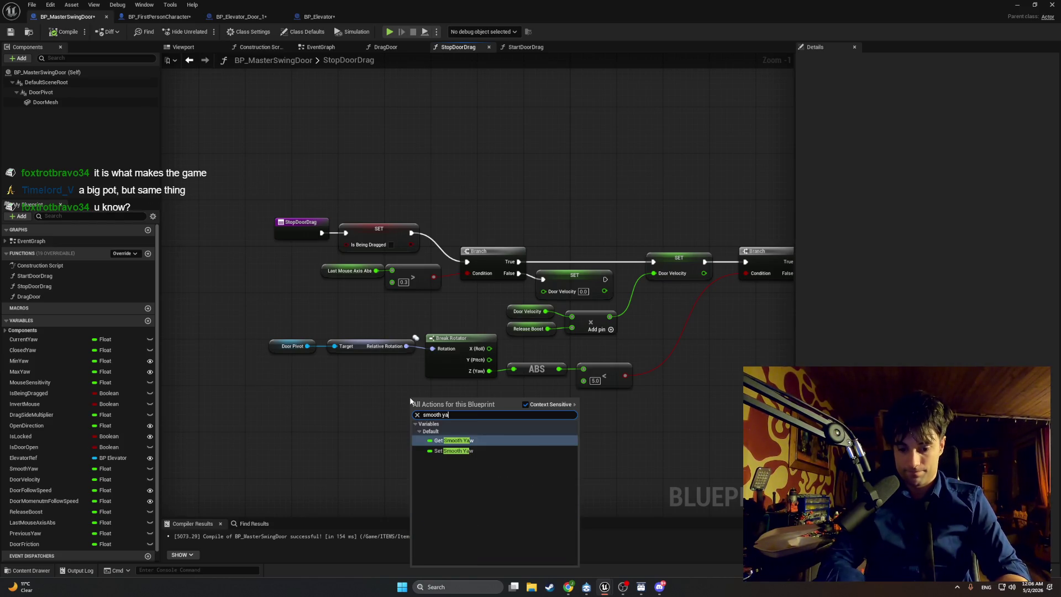
{"action": "left_click", "coordinate": [449, 441]}
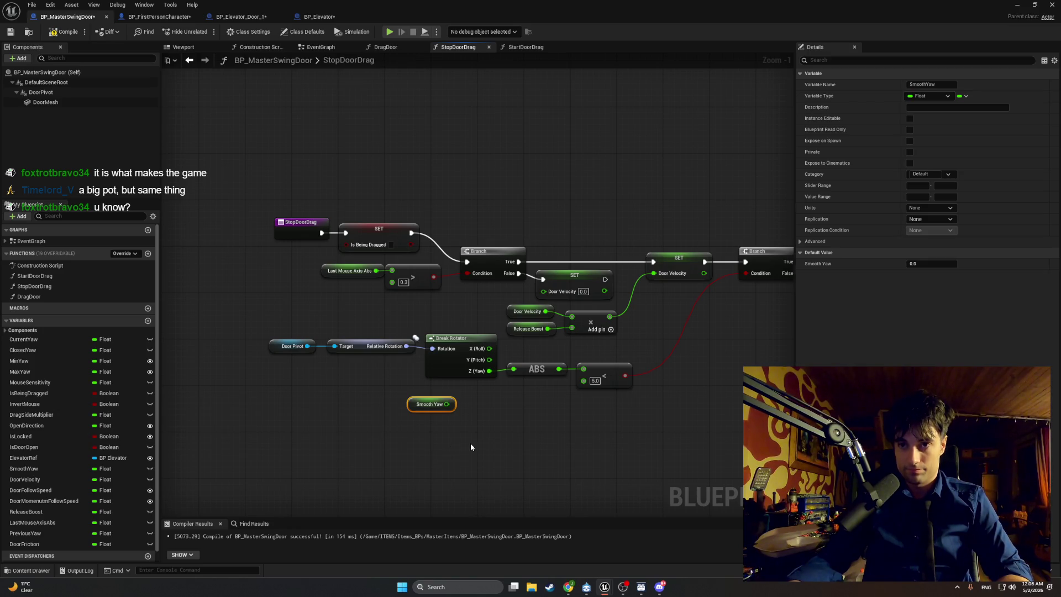
{"action": "right_click", "coordinate": [470, 447]}
{"action": "type", "text": "-"}
{"action": "key", "text": "Return"}
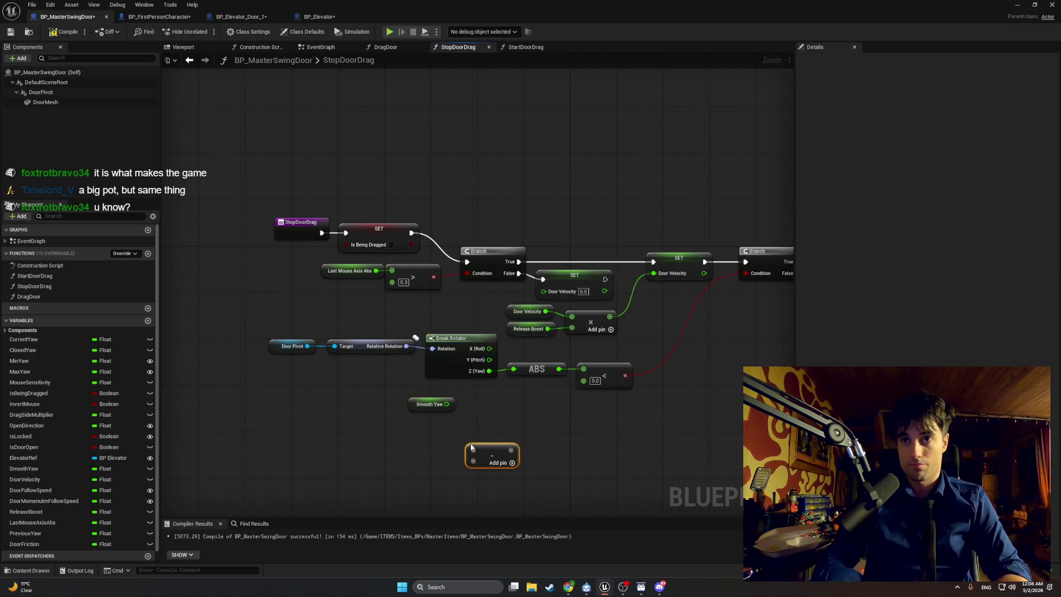
{"action": "left_click_drag", "start_coordinate": [471, 447], "coordinate": [471, 412]}
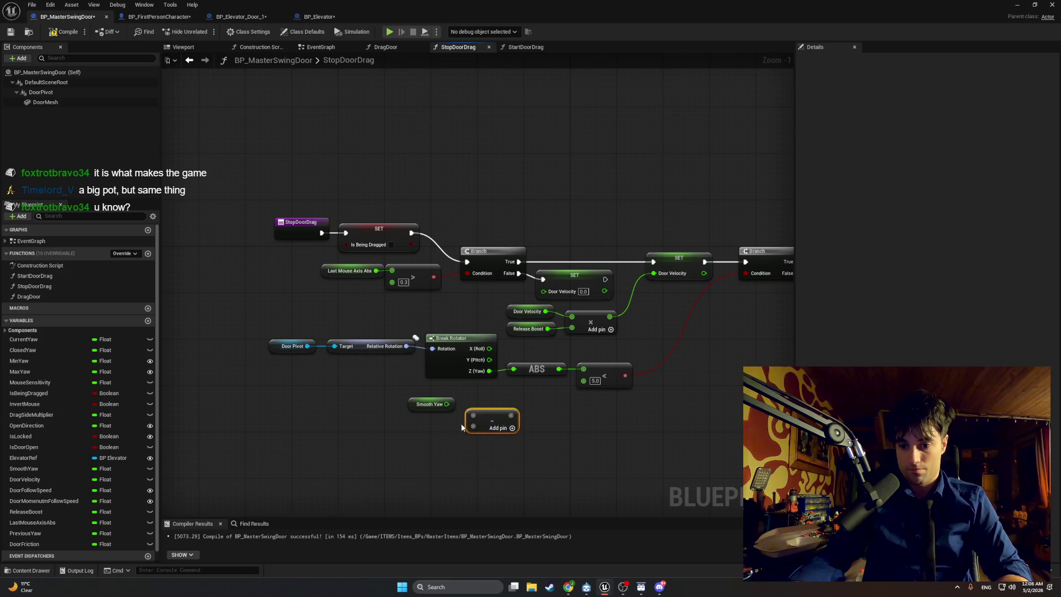
Add a Get Closed Yaw node and an ABS node fed by the subtraction result.
{"action": "right_click", "coordinate": [422, 440]}
{"action": "type", "text": "closed"}
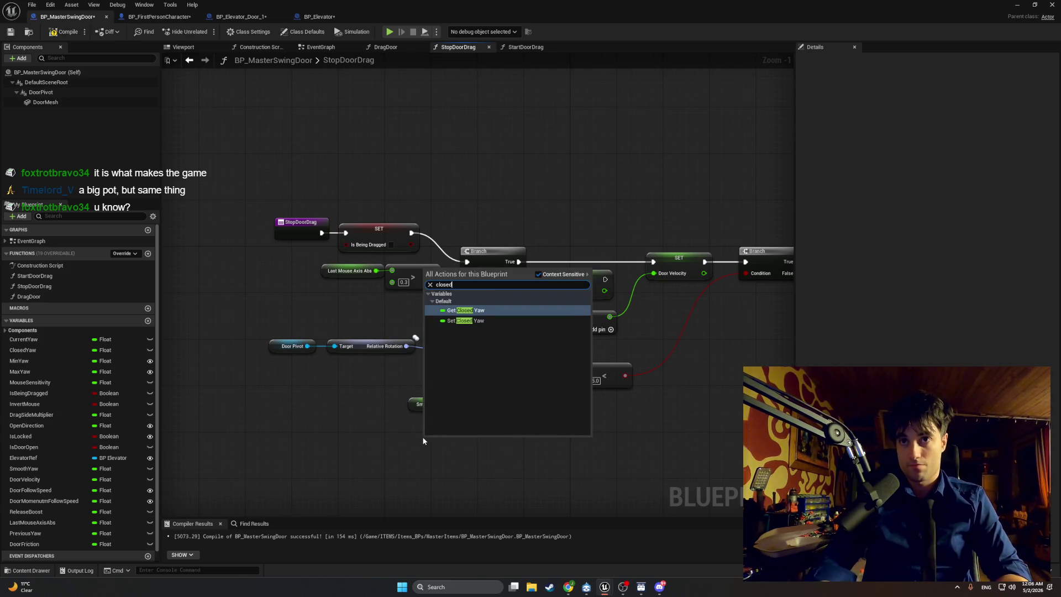
{"action": "left_click", "coordinate": [485, 313]}
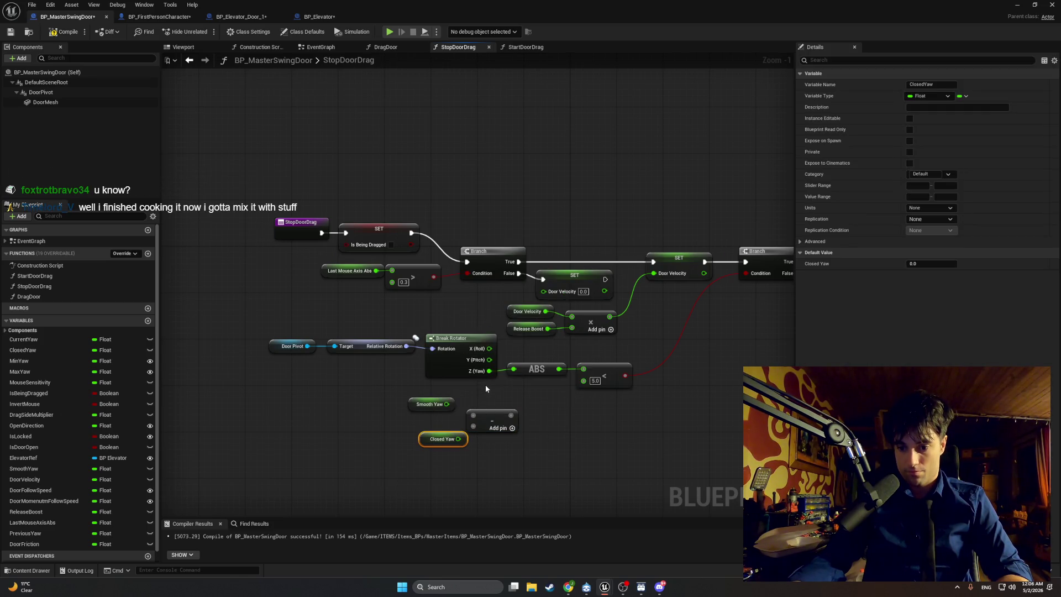
{"action": "left_click_drag", "start_coordinate": [511, 415], "coordinate": [549, 423]}
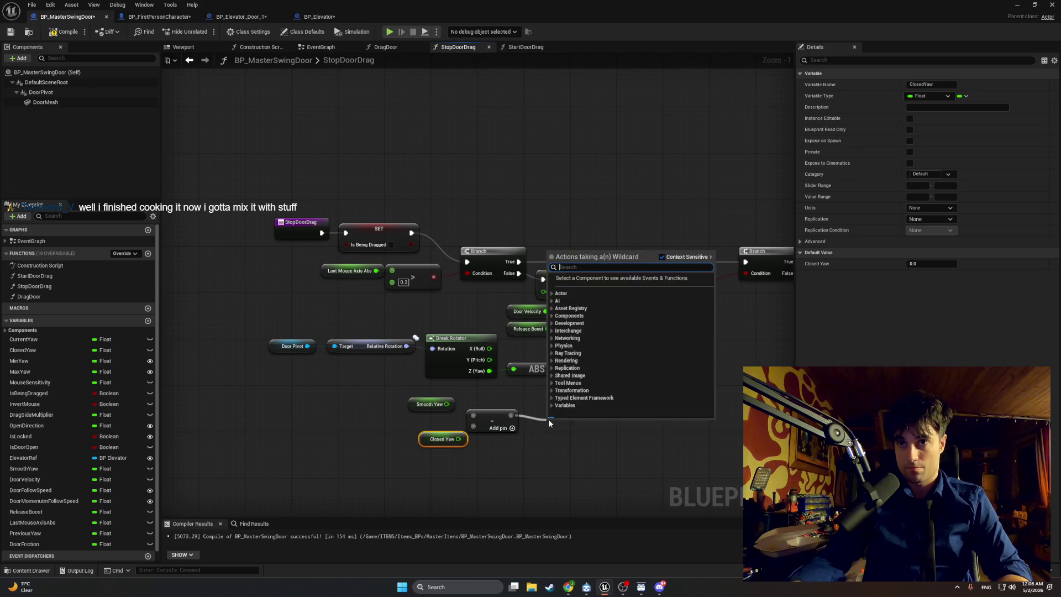
{"action": "type", "text": "abs"}
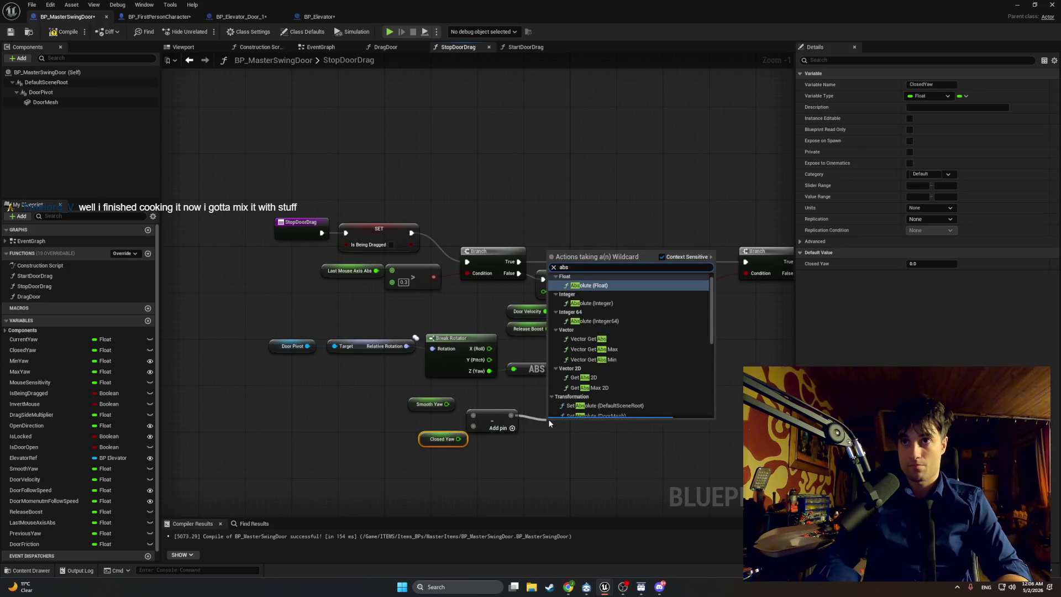
{"action": "key", "text": "Return"}
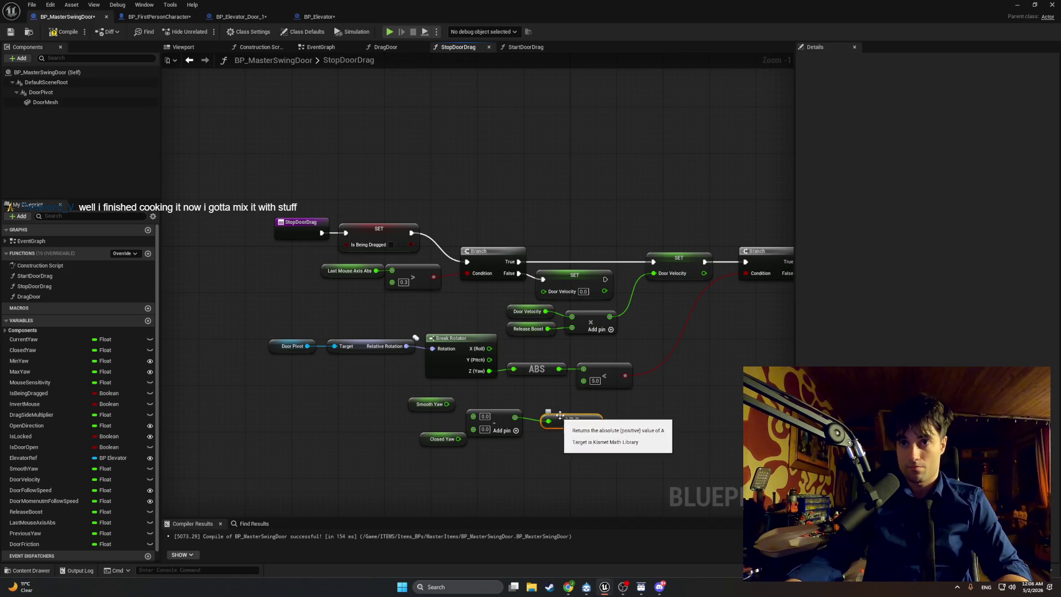
{"action": "left_click_drag", "start_coordinate": [580, 416], "coordinate": [574, 410]}
Wire Smooth Yaw minus Closed Yaw into the subtraction, tidy the nodes, and copy the old Door Pivot rotation chain.
{"action": "left_click_drag", "start_coordinate": [472, 412], "coordinate": [446, 404]}
{"action": "left_click_drag", "start_coordinate": [458, 438], "coordinate": [474, 429]}
{"action": "left_click_drag", "start_coordinate": [442, 439], "coordinate": [419, 407]}
{"action": "left_click", "coordinate": [427, 409]}
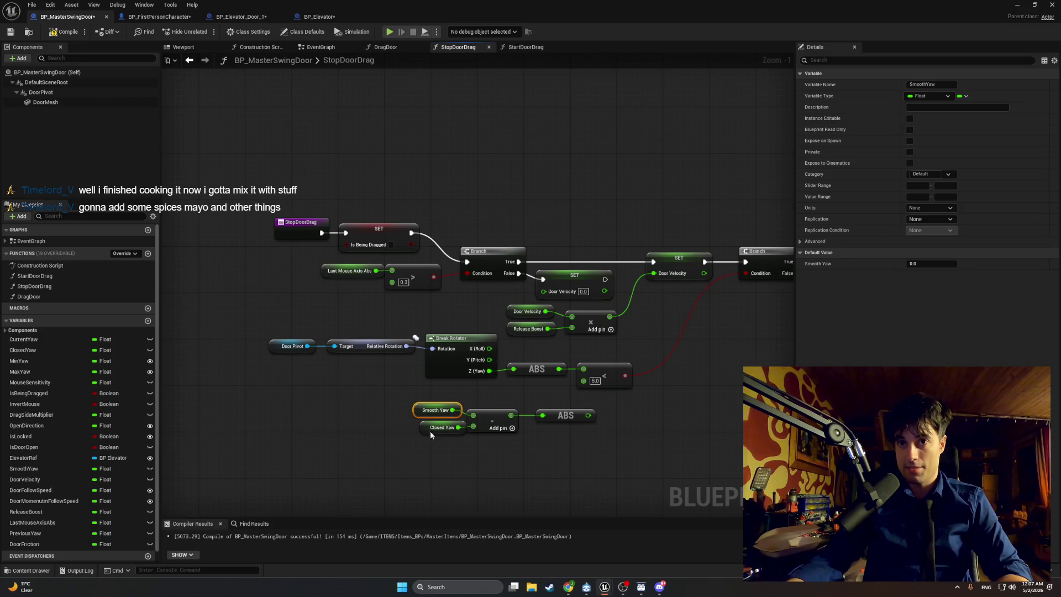
{"action": "left_click", "coordinate": [418, 430]}
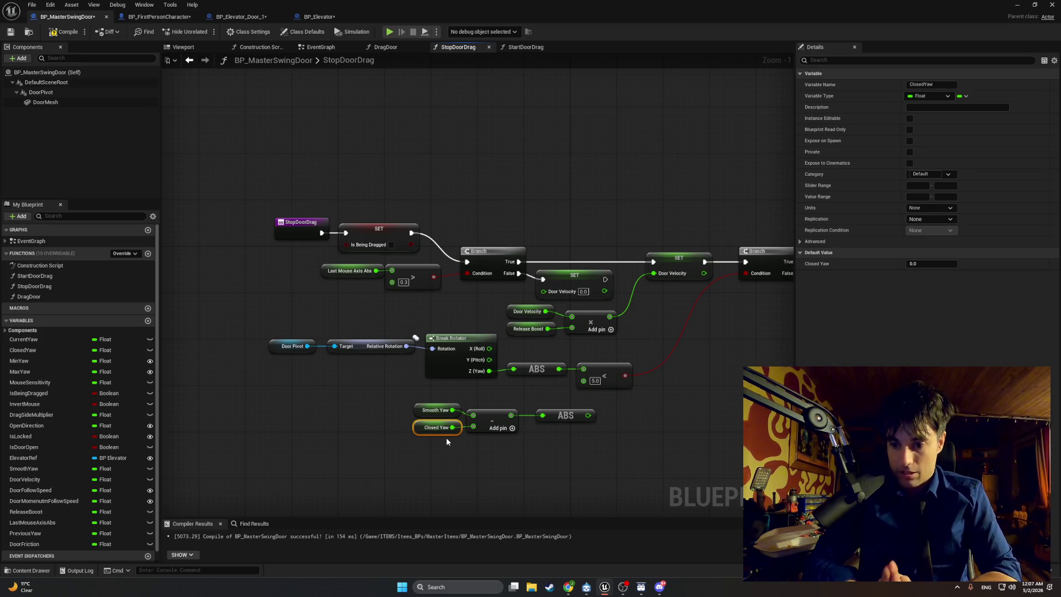
{"action": "left_click_drag", "start_coordinate": [548, 359], "coordinate": [299, 382]}
{"action": "key", "text": "ctrl+c"}
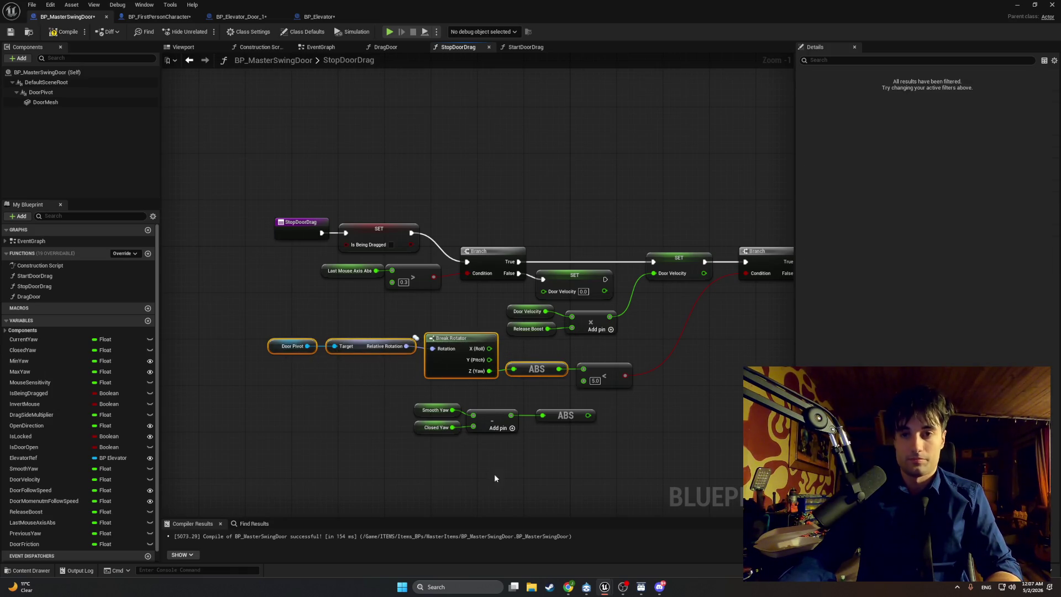
Replace the Door Pivot→Break Rotator→ABS chain with the ABS(Smooth Yaw − Closed Yaw) output feeding the < 5.0 check.
{"action": "key", "text": "ctrl+v"}
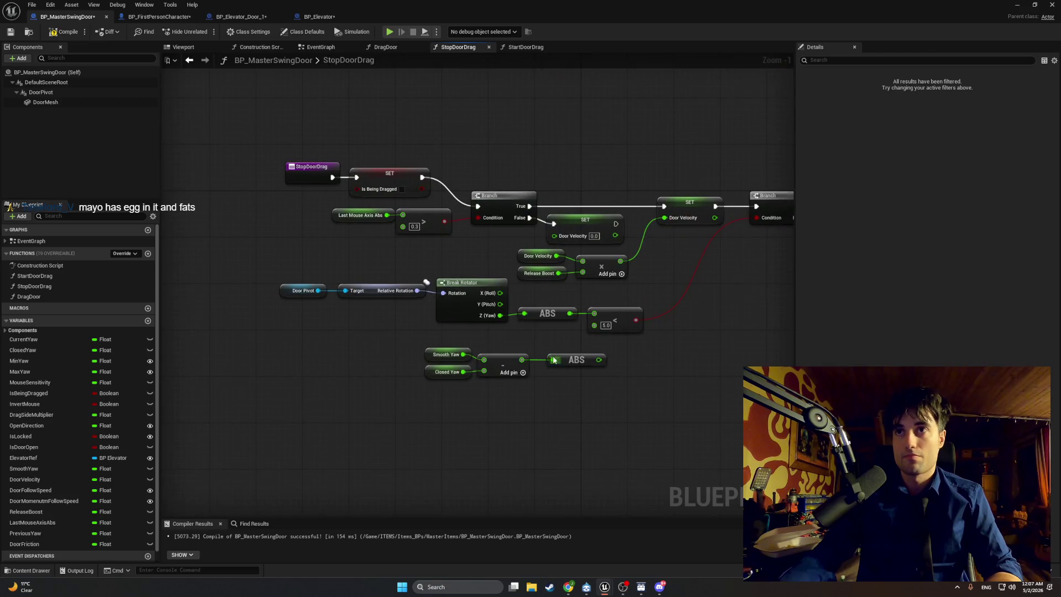
{"action": "mouse_move", "coordinate": [597, 332]}
{"action": "left_mouse_down"}
{"action": "mouse_move", "coordinate": [553, 309]}
{"action": "mouse_move", "coordinate": [310, 293]}
{"action": "left_mouse_up"}
{"action": "key", "text": "Delete"}
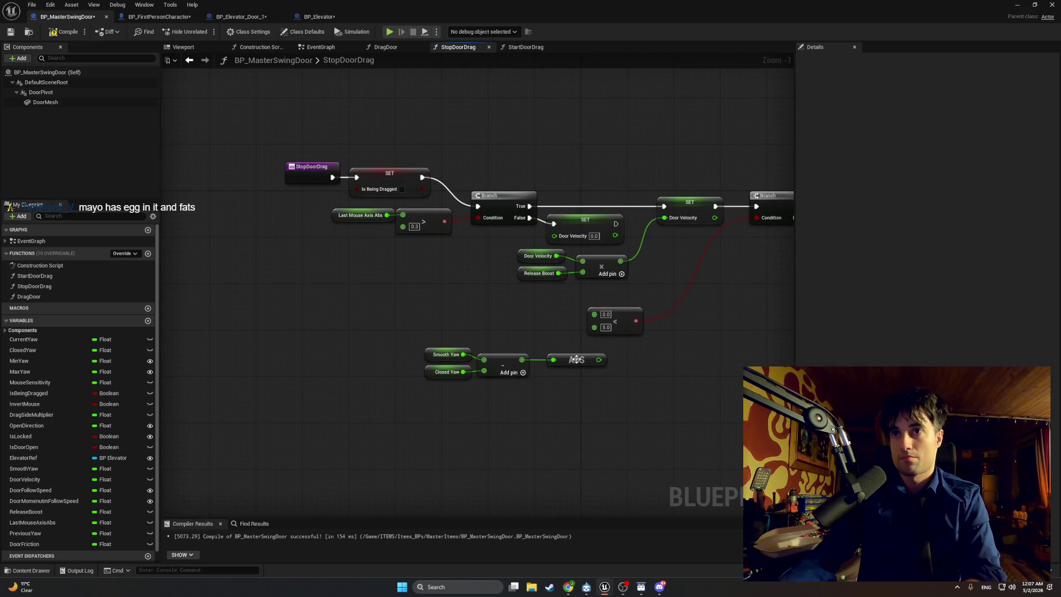
{"action": "left_click_drag", "start_coordinate": [599, 360], "coordinate": [594, 313]}
Move the yaw-difference nodes beside the less-than check and compile the Blueprint.
{"action": "left_click_drag", "start_coordinate": [571, 421], "coordinate": [431, 351]}
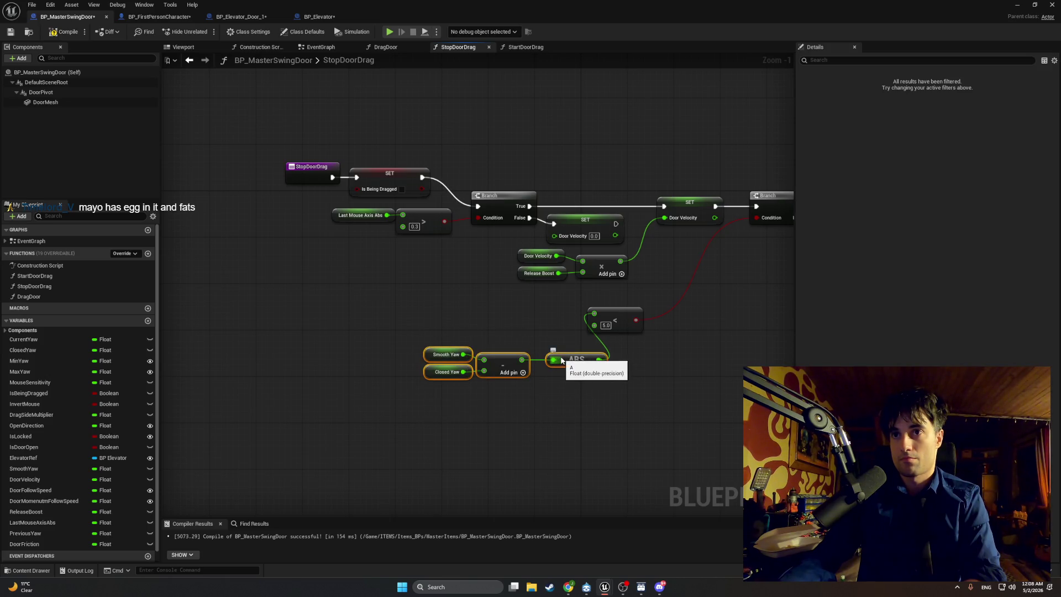
{"action": "left_click_drag", "start_coordinate": [516, 359], "coordinate": [486, 313]}
{"action": "left_click", "coordinate": [508, 353]}
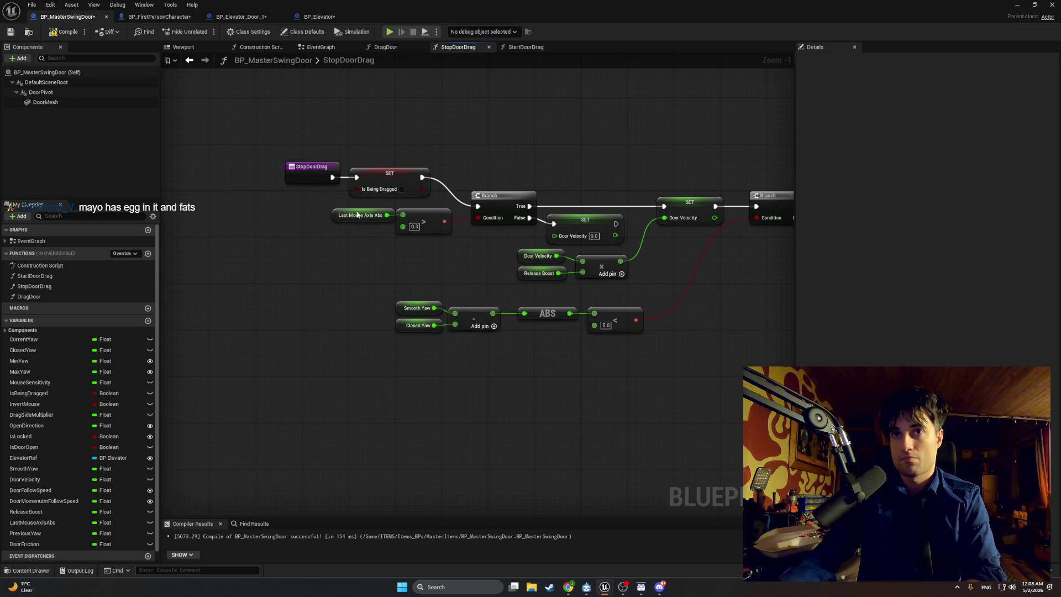
{"action": "left_click", "coordinate": [64, 32]}
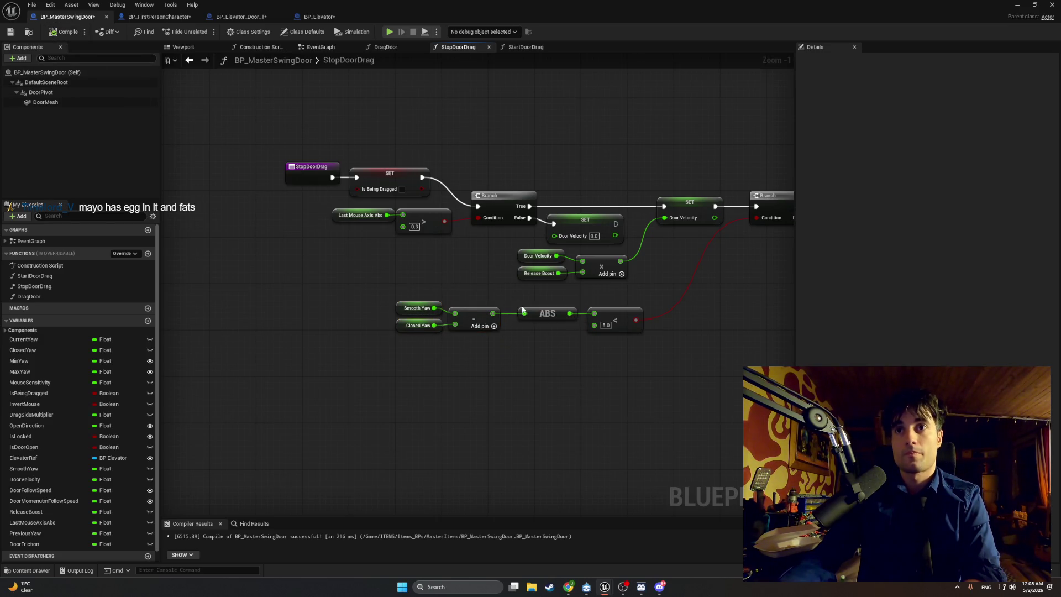
{"action": "key", "text": "shift+super+s"}
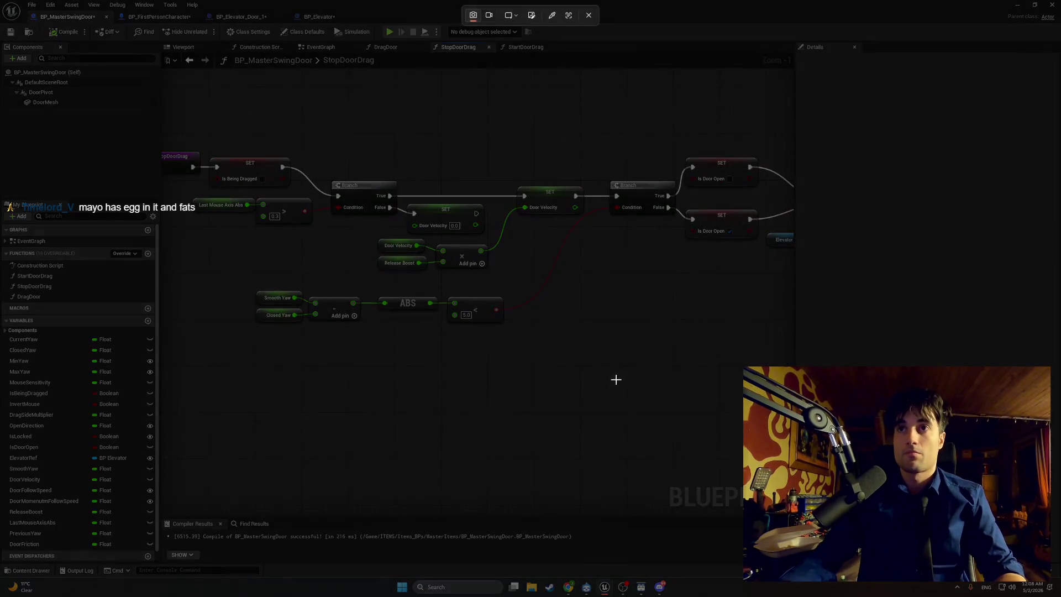
Minimize the Blueprint editor to show the hallway level viewport.
{"action": "mouse_move", "coordinate": [709, 396]}
{"action": "left_mouse_down"}
{"action": "mouse_move", "coordinate": [381, 122]}
{"action": "mouse_move", "coordinate": [194, 114]}
{"action": "left_mouse_up"}
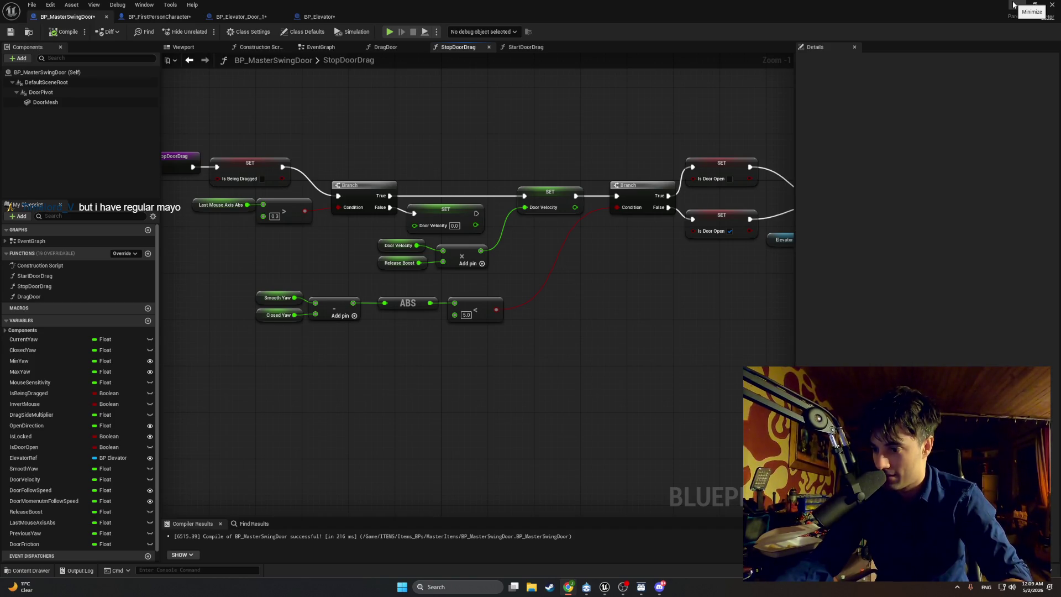
{"action": "left_click", "coordinate": [1014, 5]}
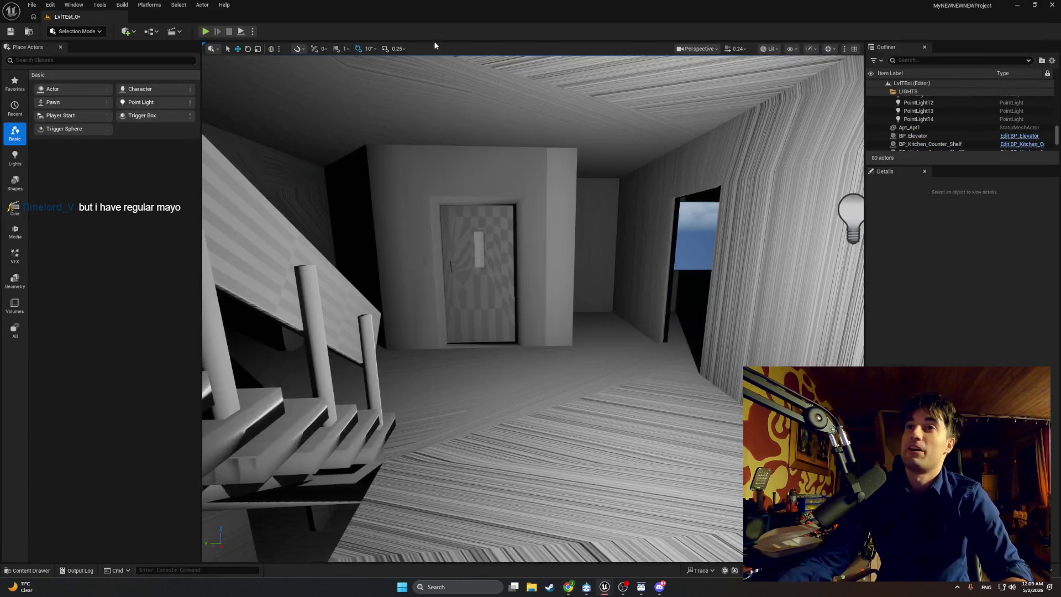
Play-test walking through the checkered swing door, stop, then replay and stop again.
{"action": "left_click", "coordinate": [204, 31]}
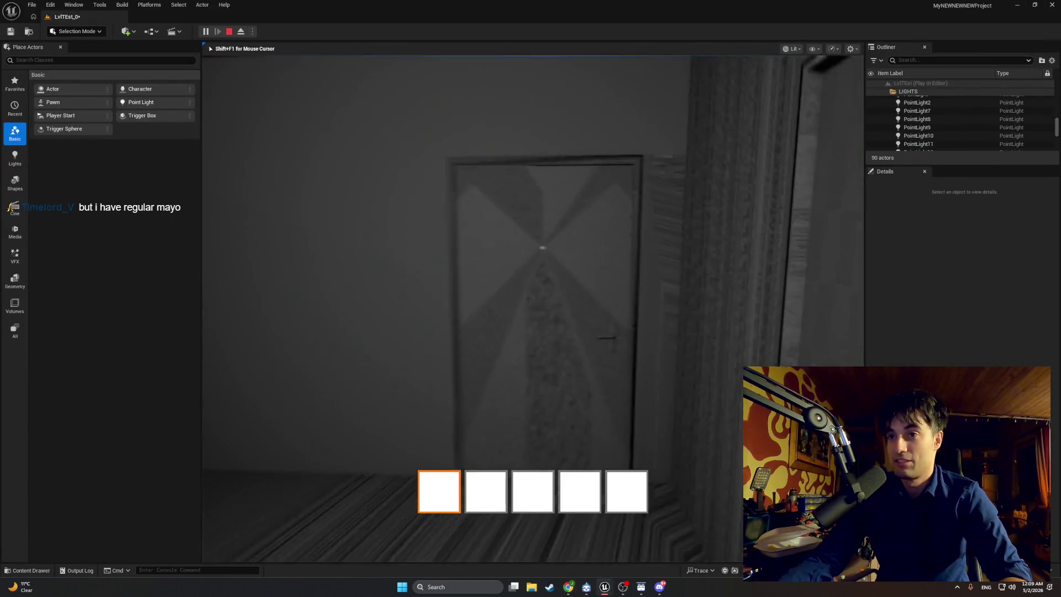
{"action": "key", "text": "w"}
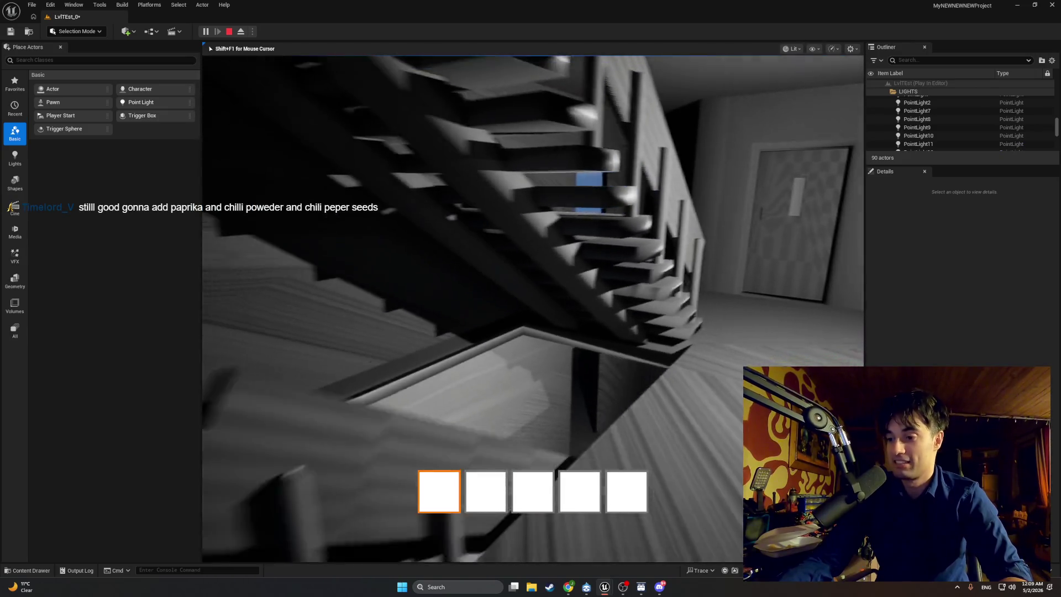
{"action": "key", "text": "w"}
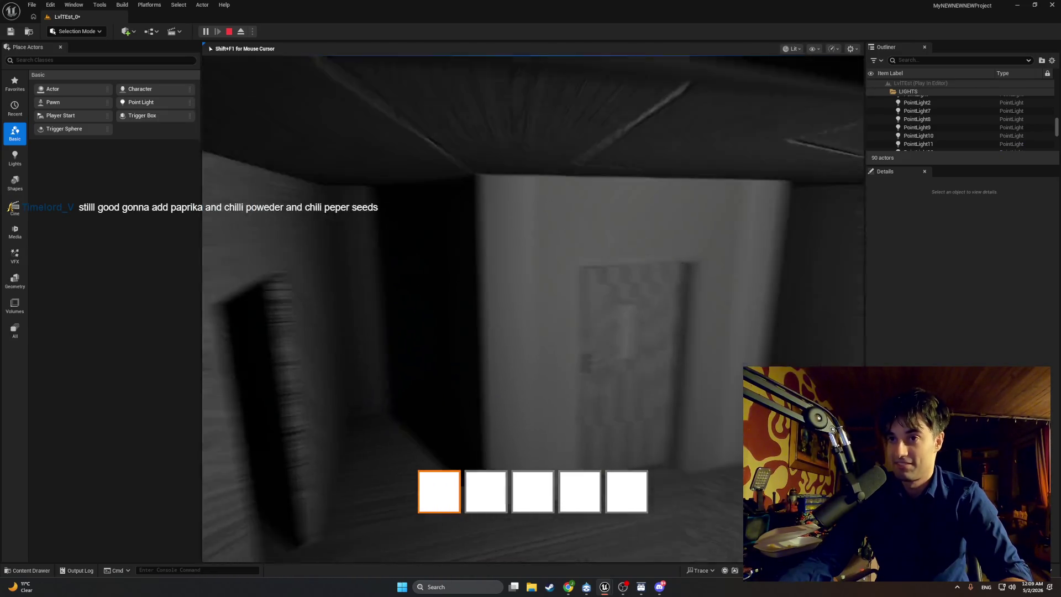
{"action": "key", "text": "w"}
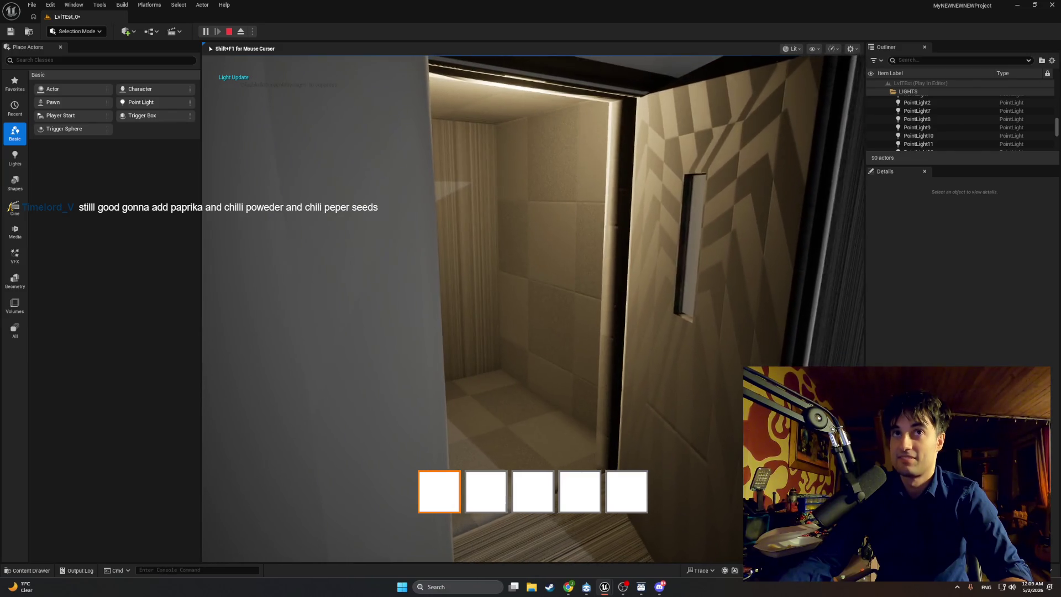
{"action": "key", "text": "w"}
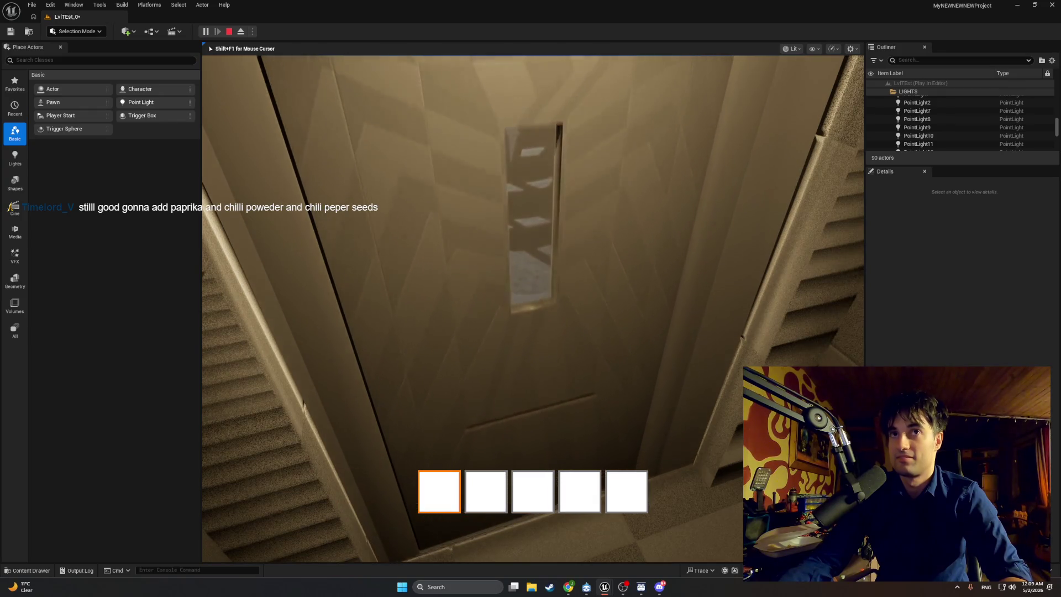
{"action": "key", "text": "Escape"}
{"action": "key", "text": "alt+p"}
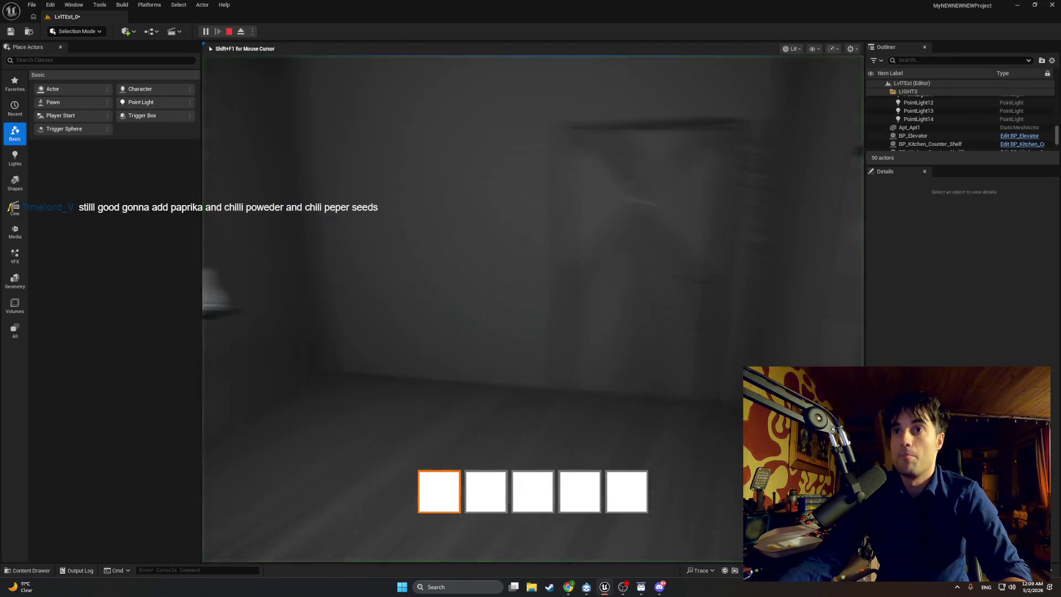
{"action": "key", "text": "Escape"}
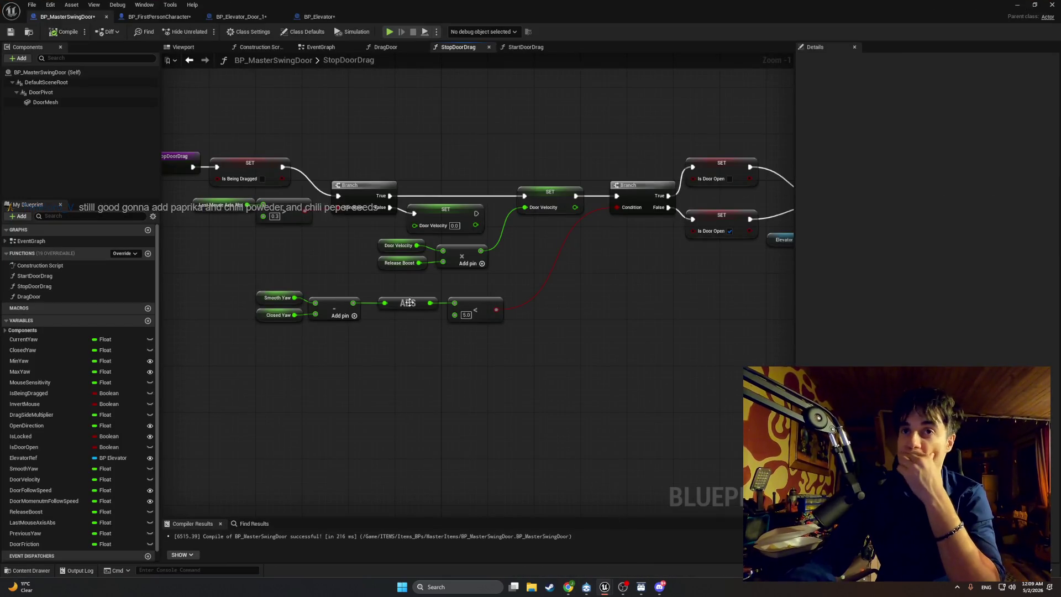
Review the swing door's DragDoor, EventGraph and Construction Script graphs.
{"action": "left_click", "coordinate": [389, 48]}
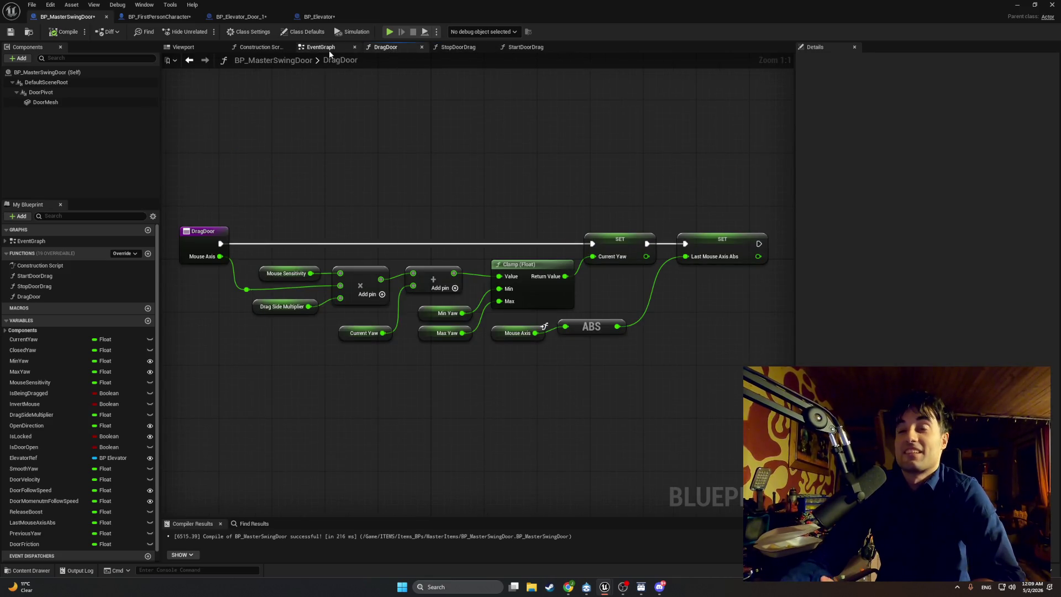
{"action": "left_click", "coordinate": [327, 52]}
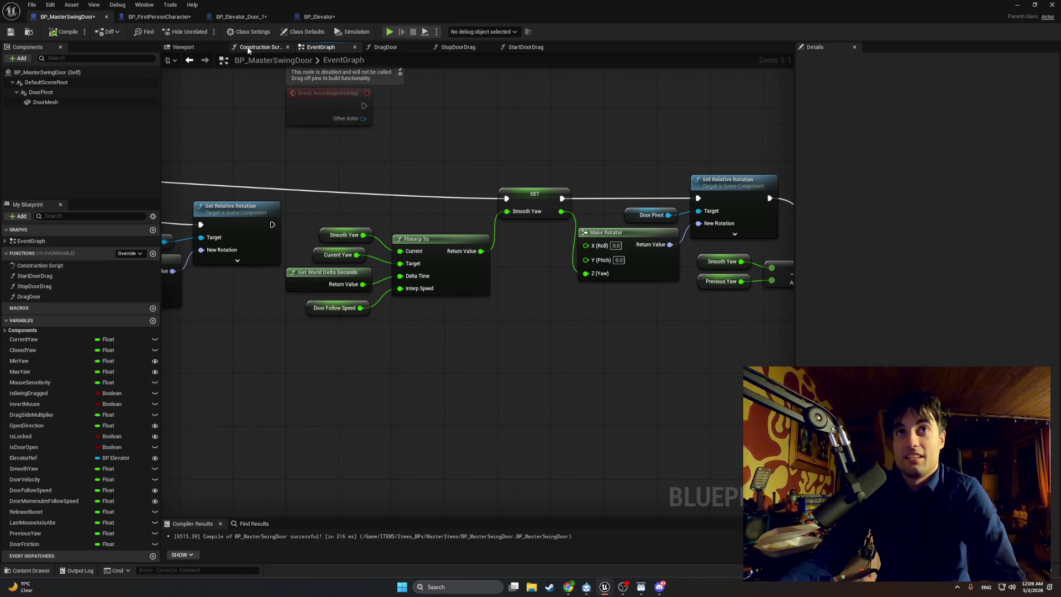
{"action": "left_click", "coordinate": [261, 48]}
{"action": "left_click", "coordinate": [316, 49]}
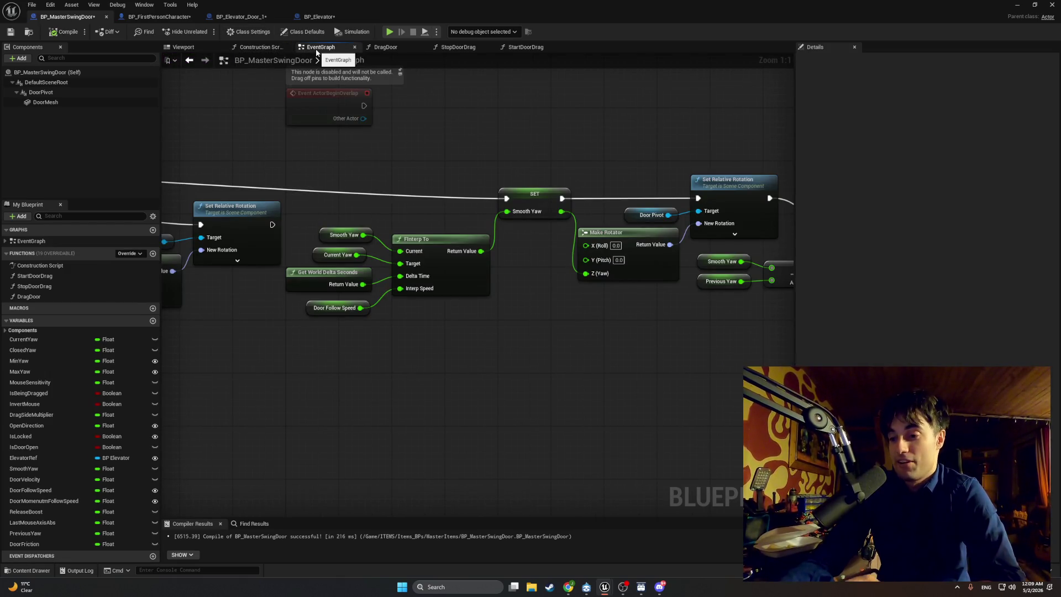
{"action": "mouse_move", "coordinate": [432, 110]}
{"action": "left_mouse_down"}
{"action": "mouse_move", "coordinate": [393, 142]}
{"action": "mouse_move", "coordinate": [272, 137]}
{"action": "left_mouse_up"}
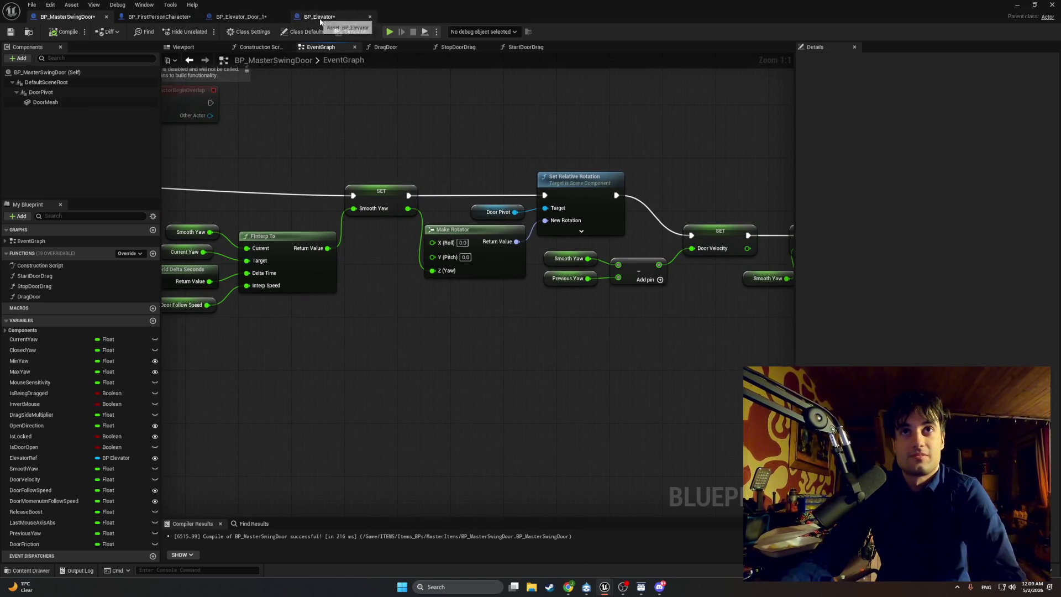
In BP_Elevator_Door_1, set FInterp to Constant Interp Speed to 20, then return to the level.
{"action": "left_click", "coordinate": [165, 20]}
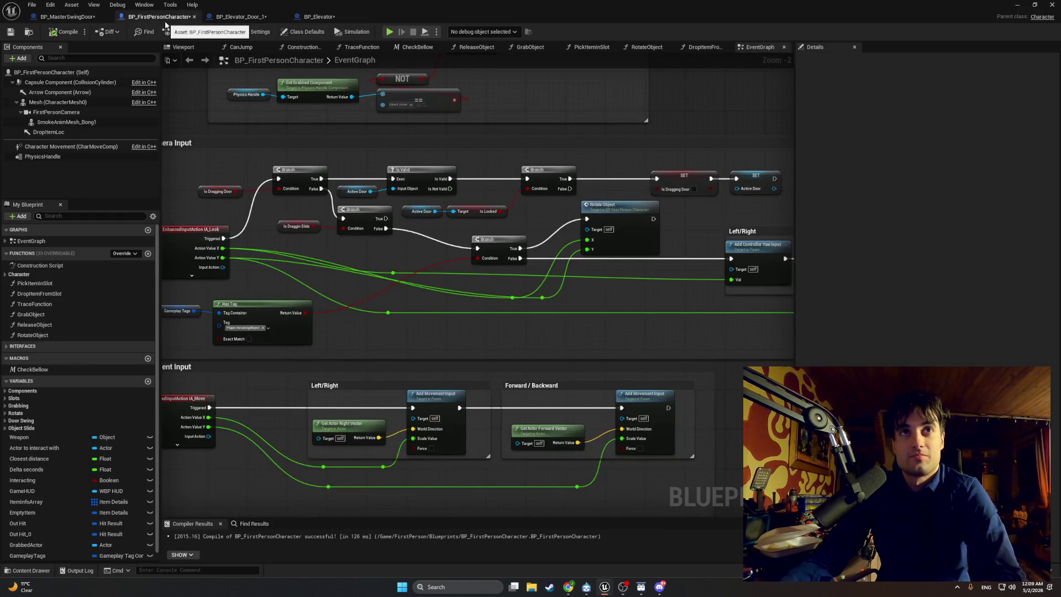
{"action": "left_click", "coordinate": [240, 16]}
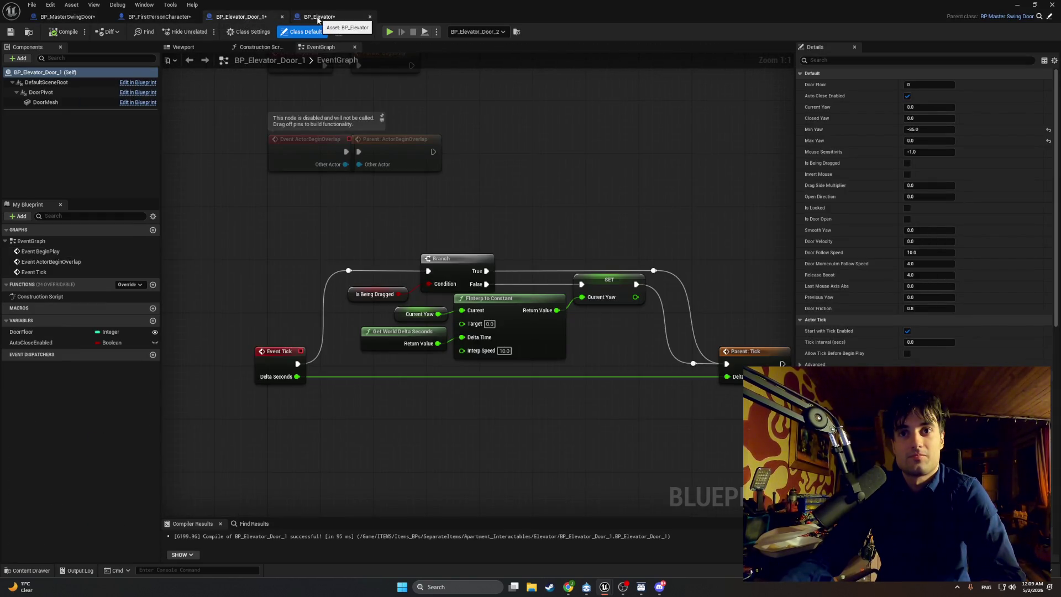
{"action": "left_click", "coordinate": [318, 18]}
{"action": "left_click", "coordinate": [243, 17]}
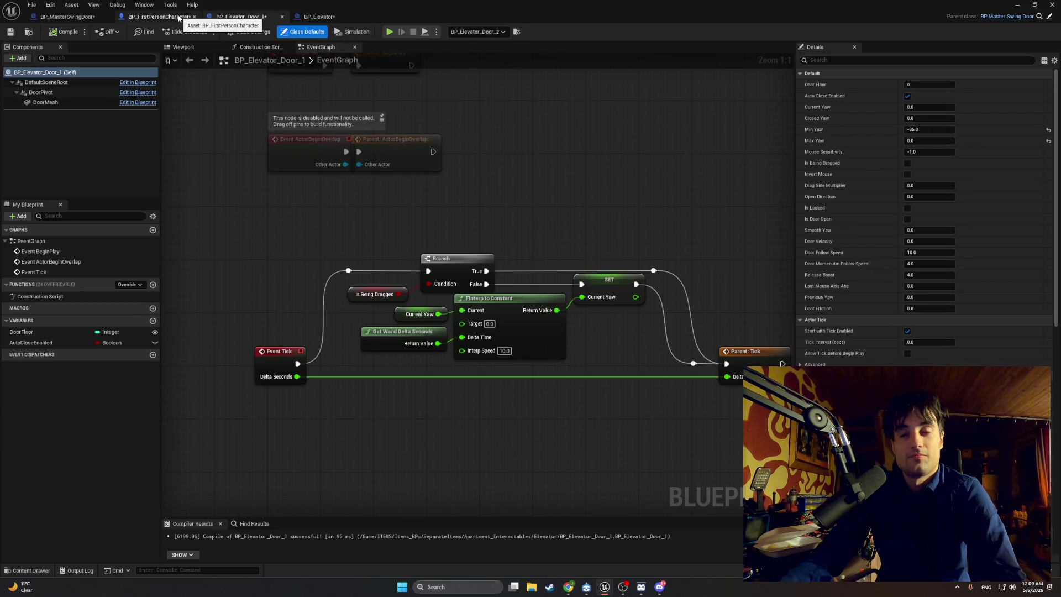
{"action": "left_click", "coordinate": [320, 16]}
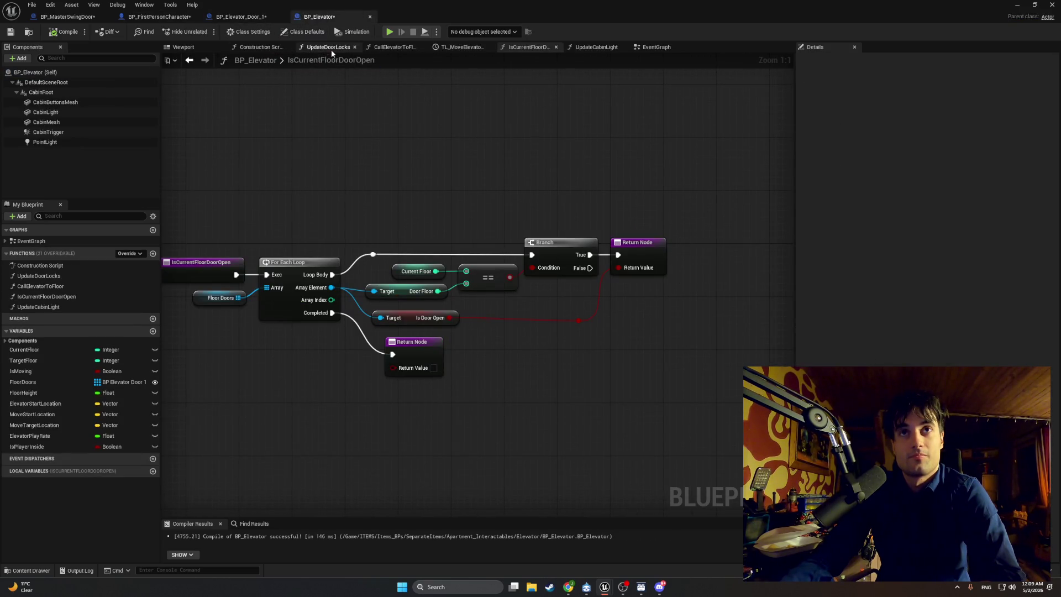
{"action": "left_click", "coordinate": [240, 16]}
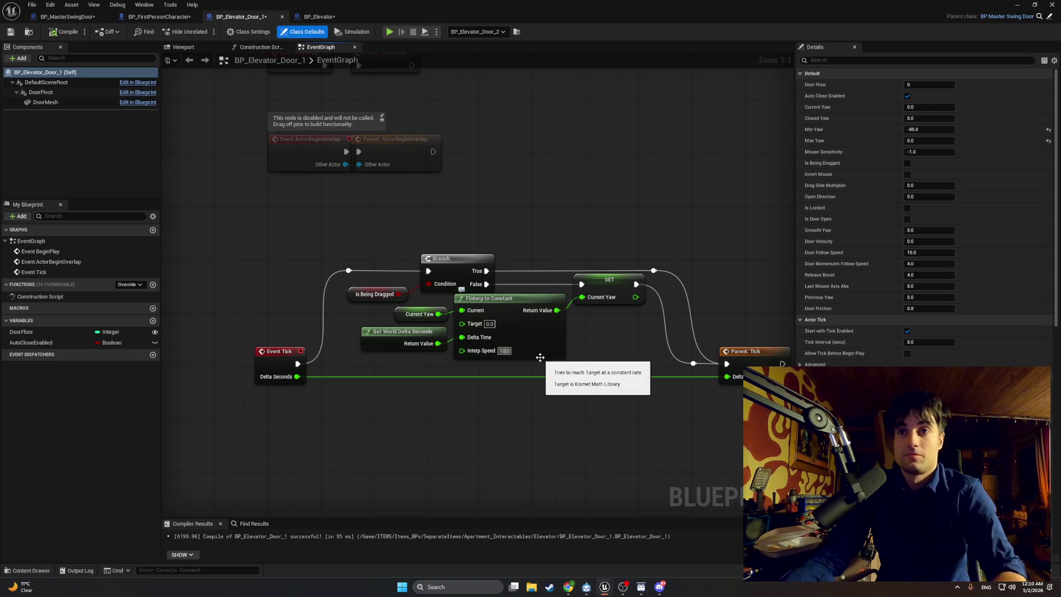
{"action": "type", "text": "20"}
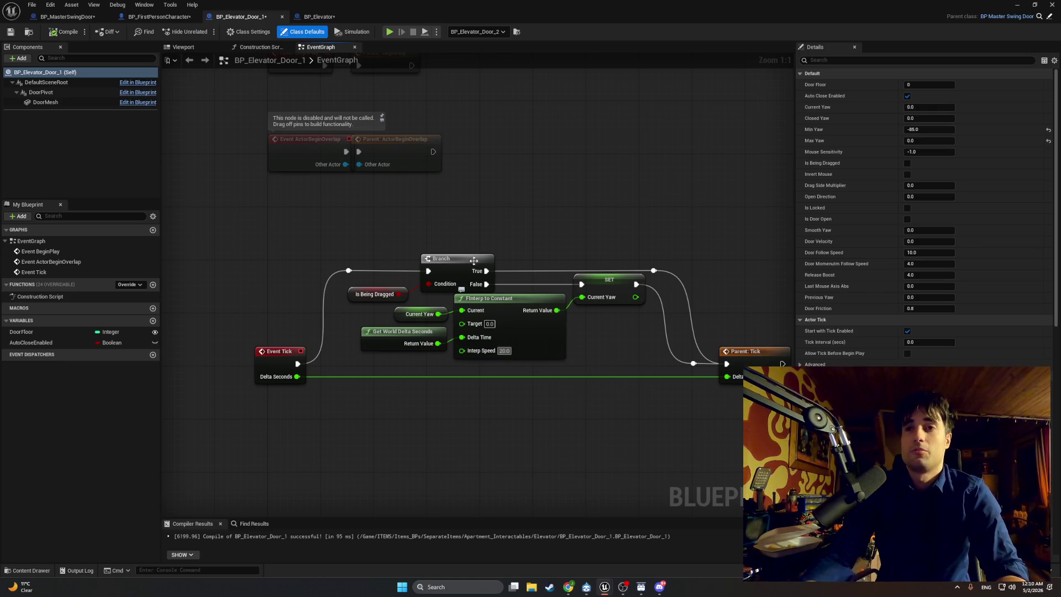
{"action": "key", "text": "Return"}
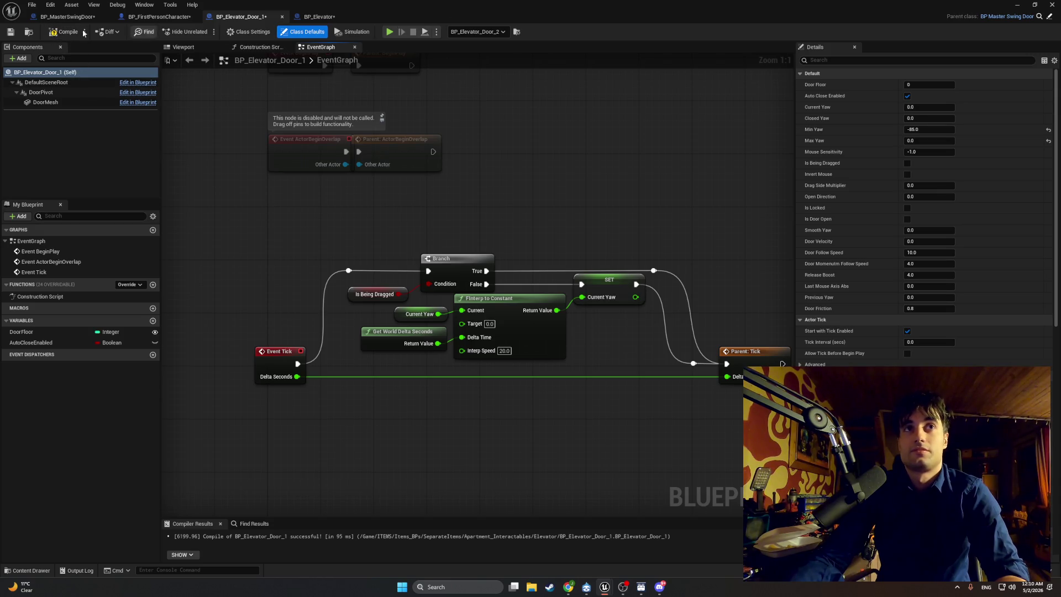
{"action": "key", "text": "alt+Tab"}
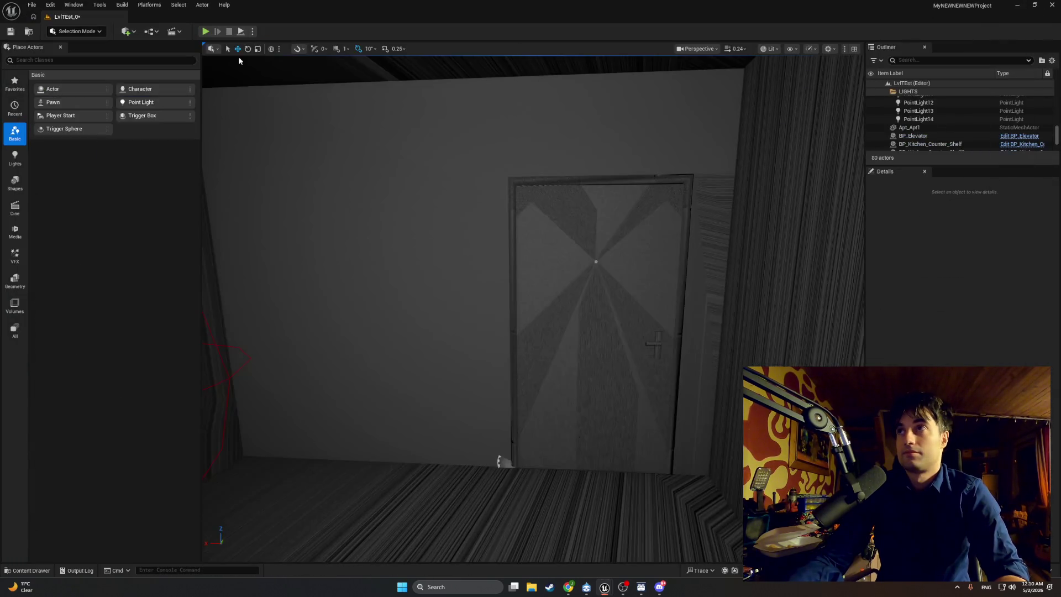
Play-test walking to the elevator to watch its faster doors, then stop and reopen BP_Elevator_Door_1.
{"action": "left_click", "coordinate": [205, 31]}
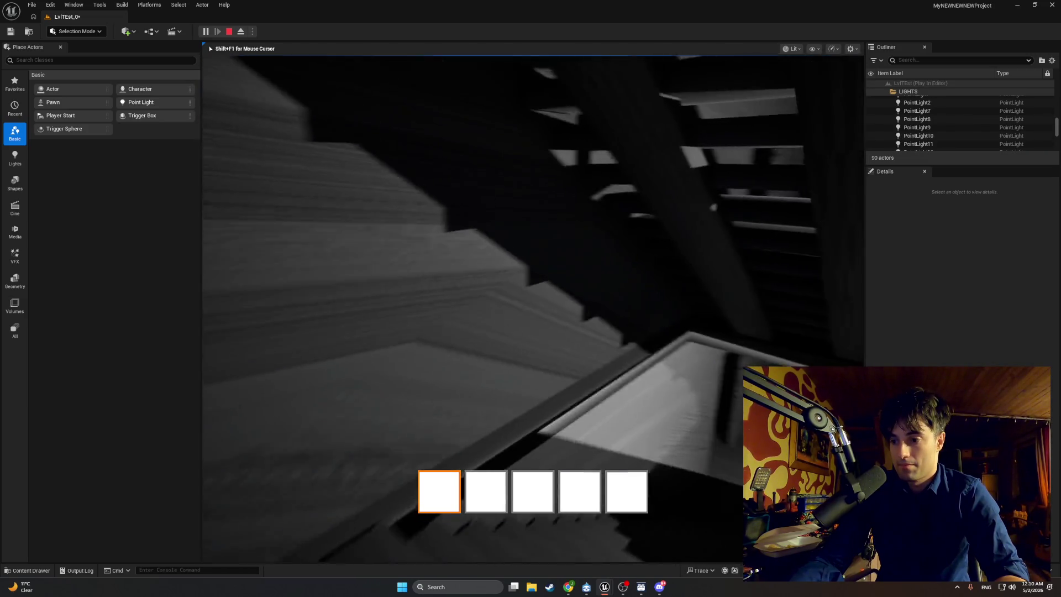
{"action": "key", "text": "w"}
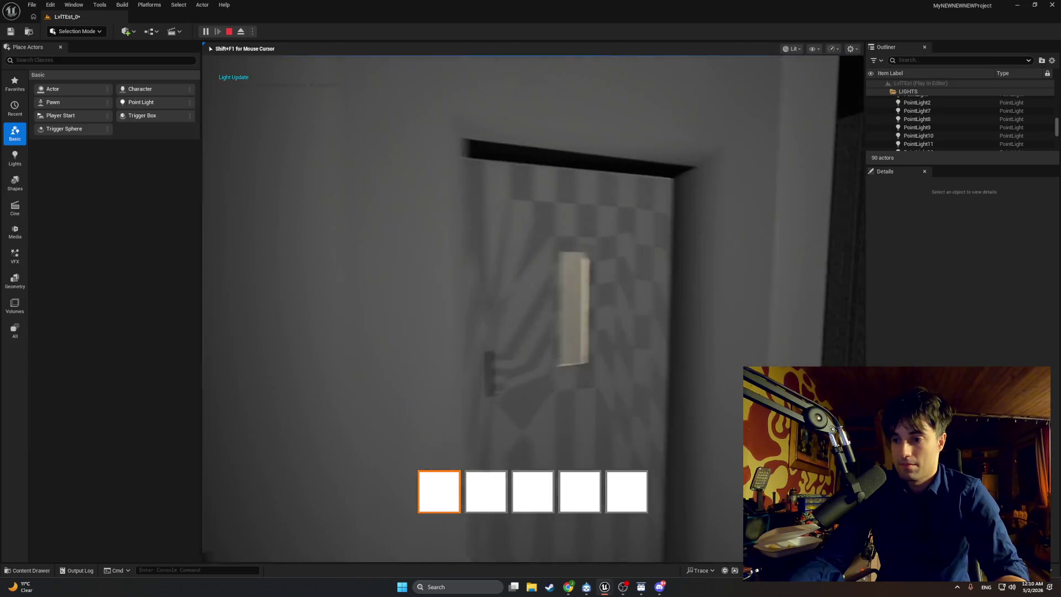
{"action": "key", "text": "w"}
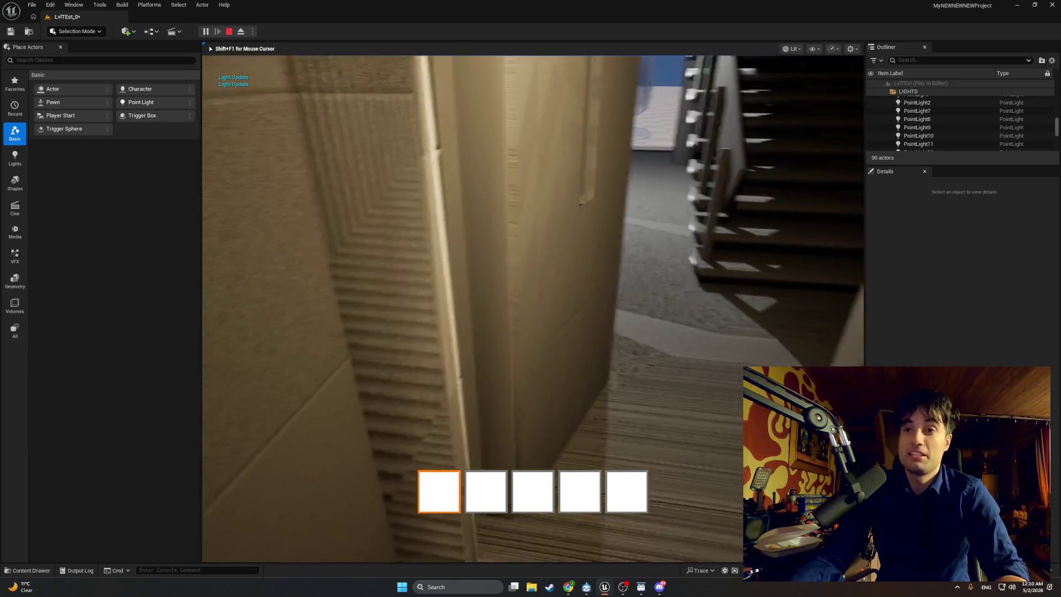
{"action": "key", "text": "w"}
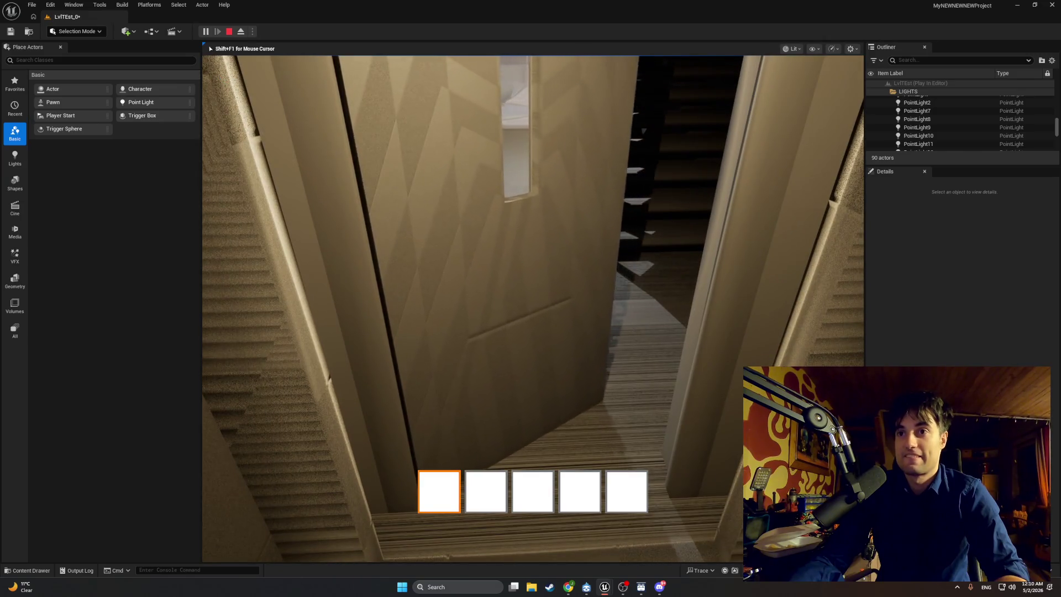
{"action": "key", "text": "w"}
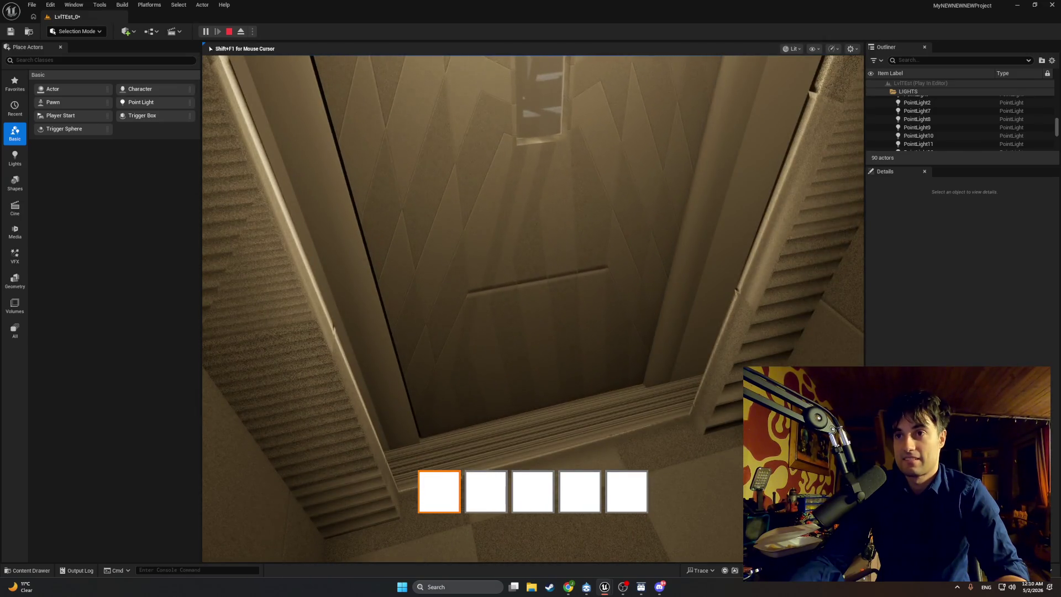
{"action": "mouse_move", "coordinate": [530, 298]}
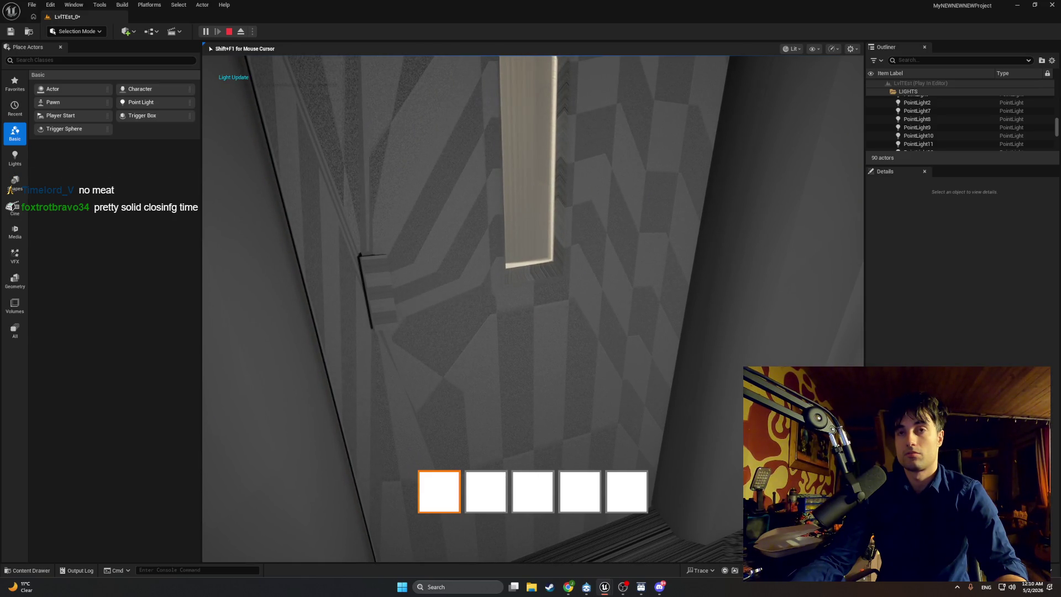
{"action": "key", "text": "Escape"}
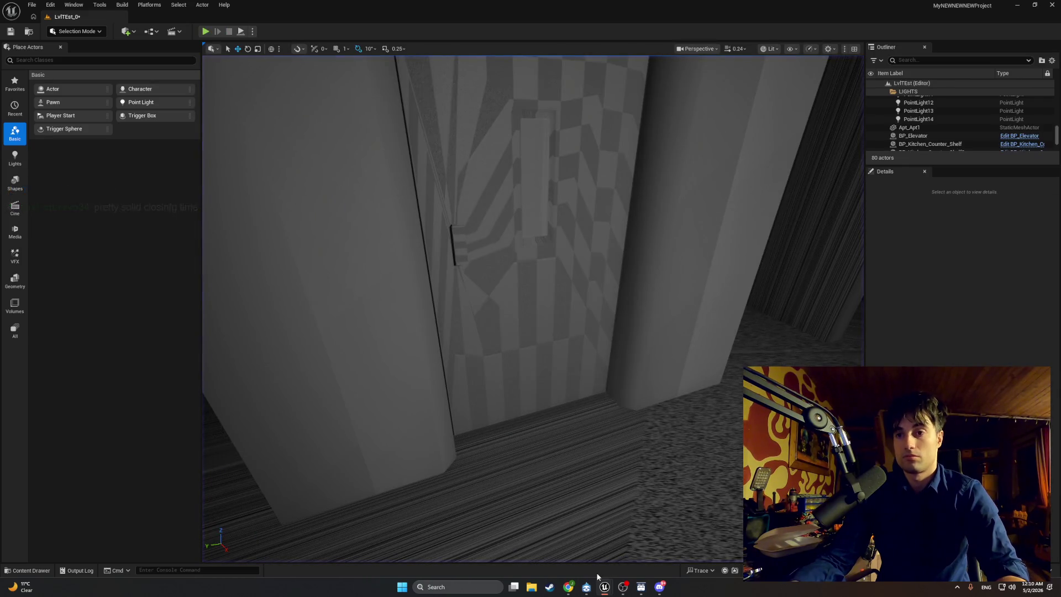
{"action": "mouse_move", "coordinate": [605, 583]}
{"action": "left_click", "coordinate": [615, 559]}
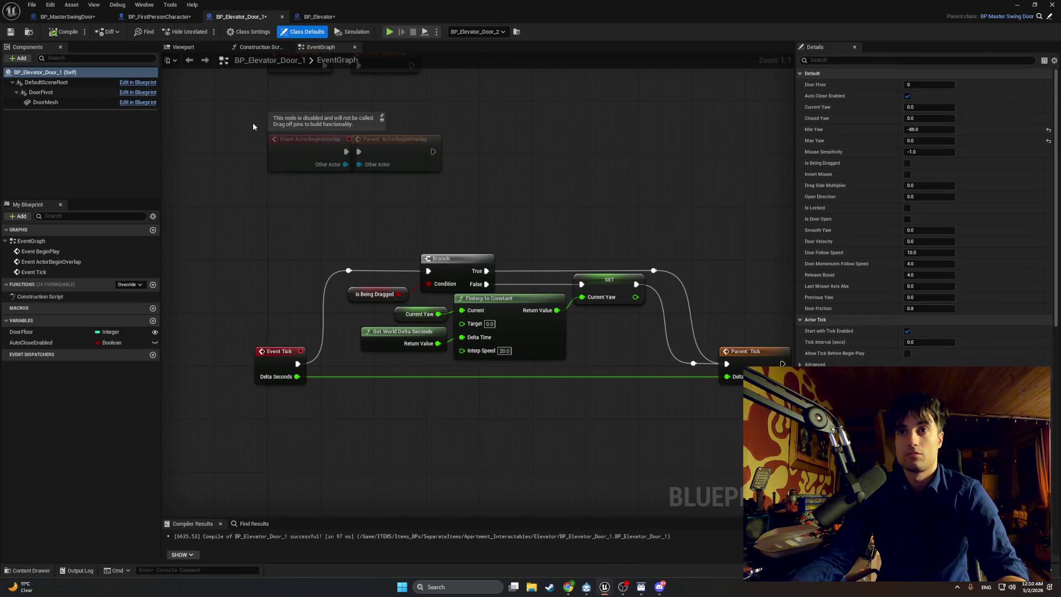
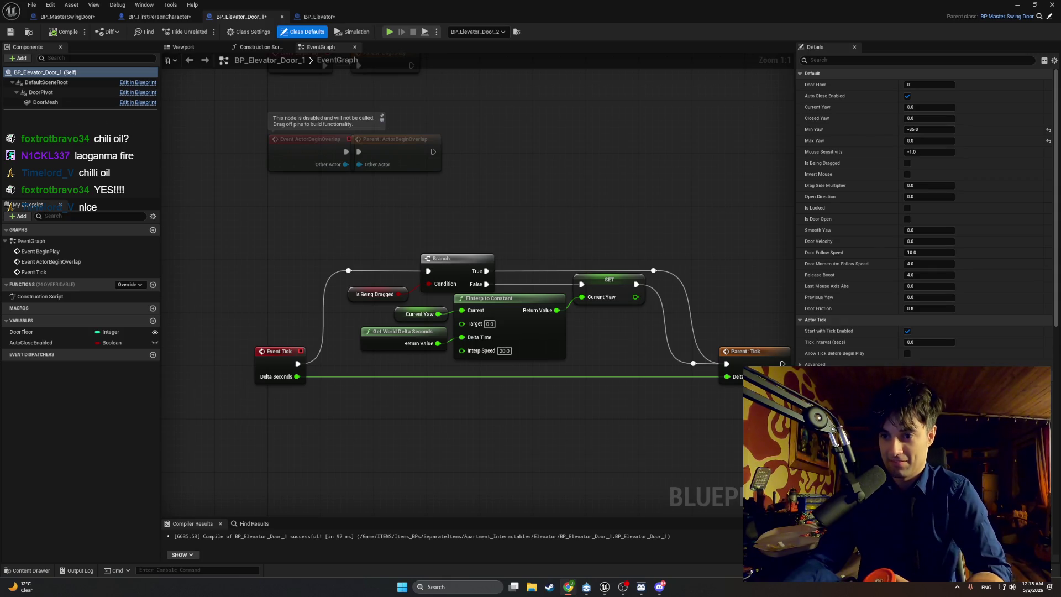
Switch from the BP_Elevator_Door_1 Blueprint to the Chrome window showing the YouTube video.
{"action": "key", "text": "alt+Tab"}
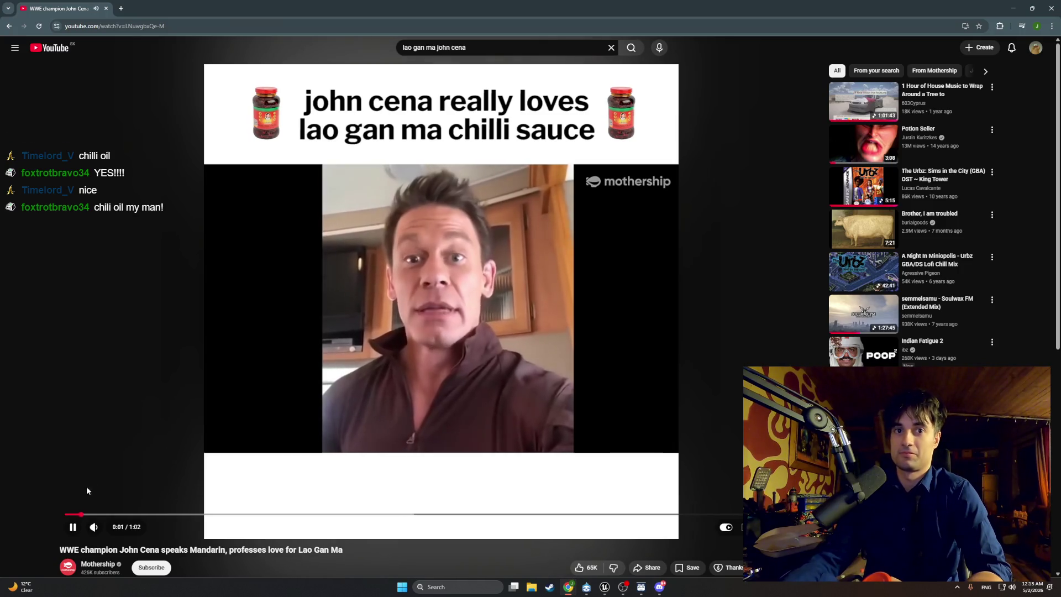
Watch the Lao Gan Ma chili oil video full screen, then go back to the Blueprint editor.
{"action": "mouse_move", "coordinate": [110, 531]}
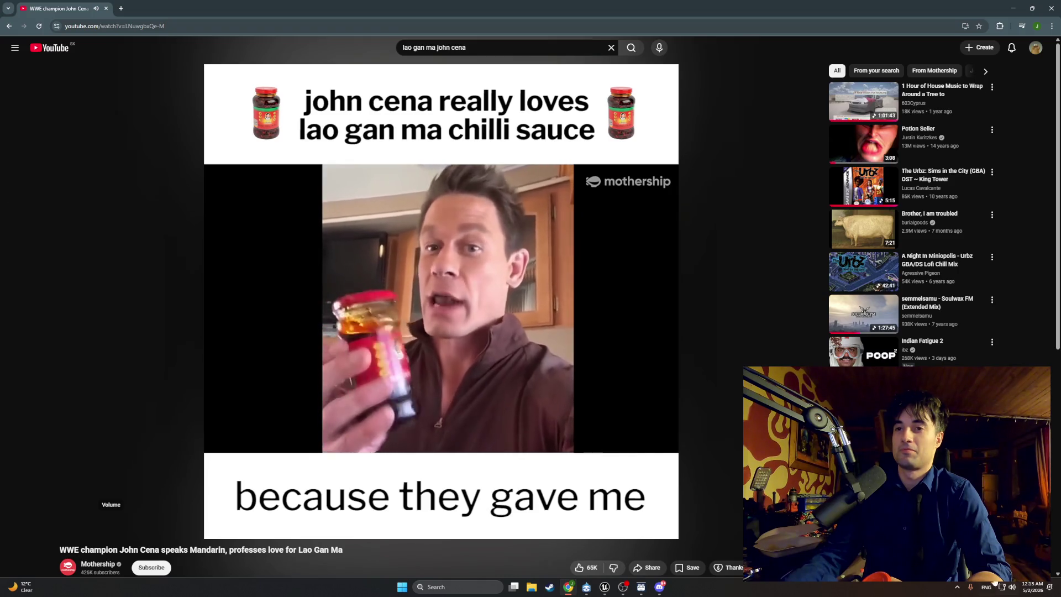
{"action": "key", "text": "f"}
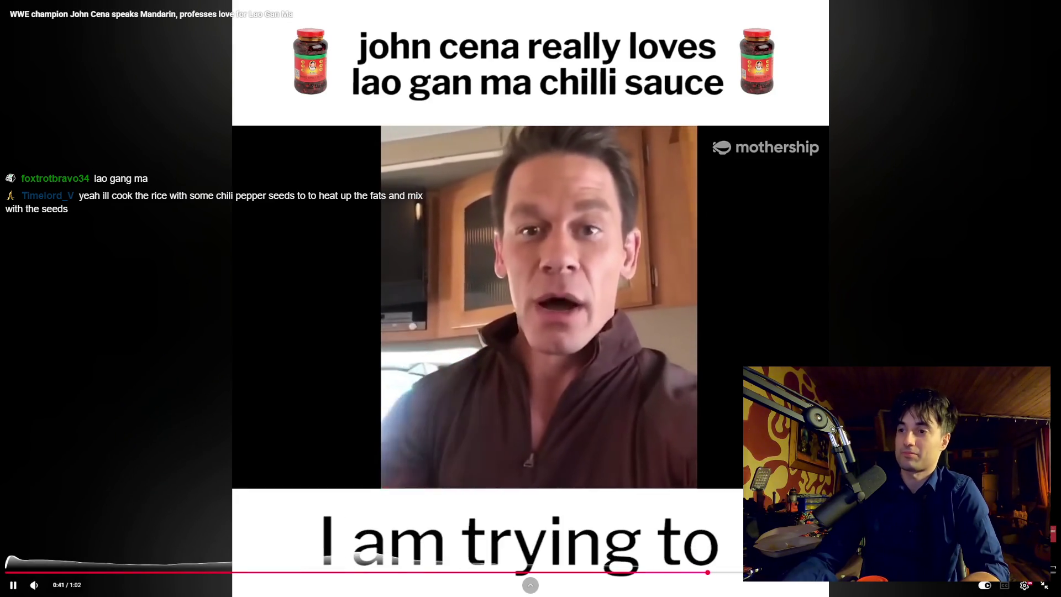
{"action": "key", "text": "F11"}
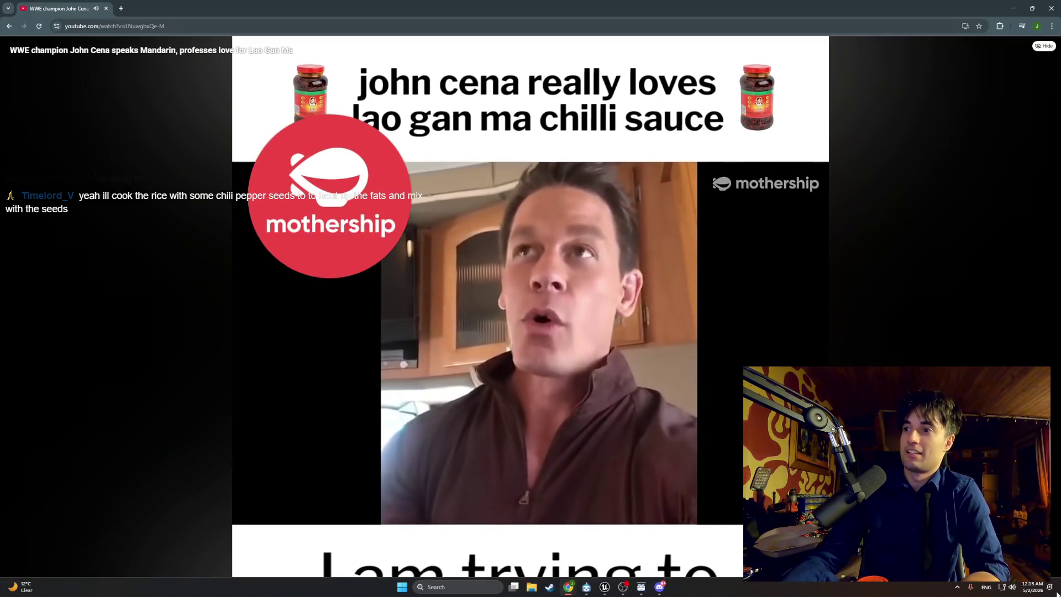
{"action": "key", "text": "alt+Tab"}
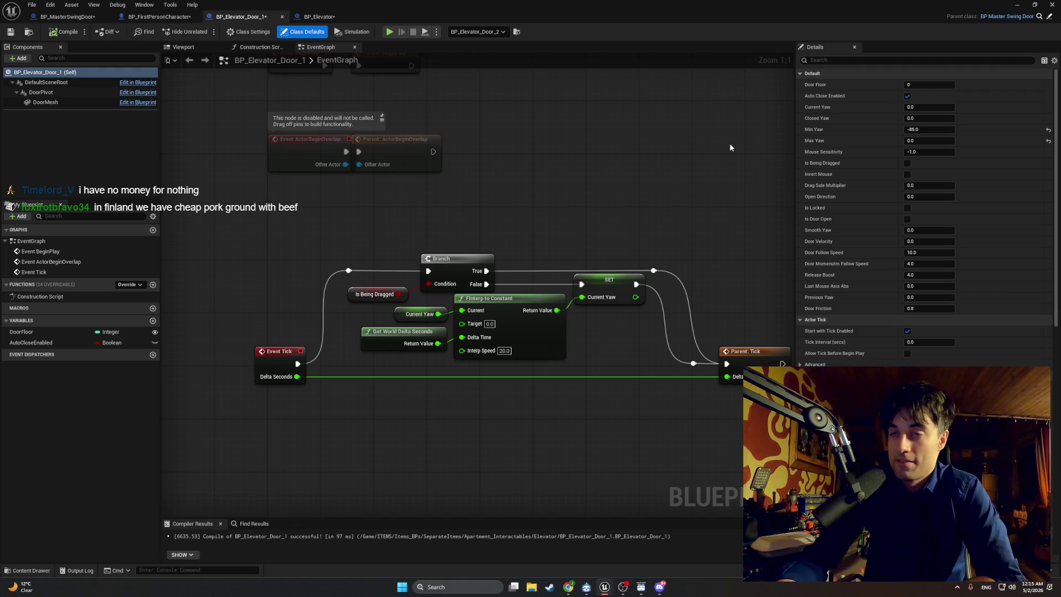
{"action": "mouse_move", "coordinate": [500, 184]}
{"action": "left_mouse_down"}
{"action": "mouse_move", "coordinate": [587, 218]}
{"action": "mouse_move", "coordinate": [490, 215]}
{"action": "left_mouse_up"}
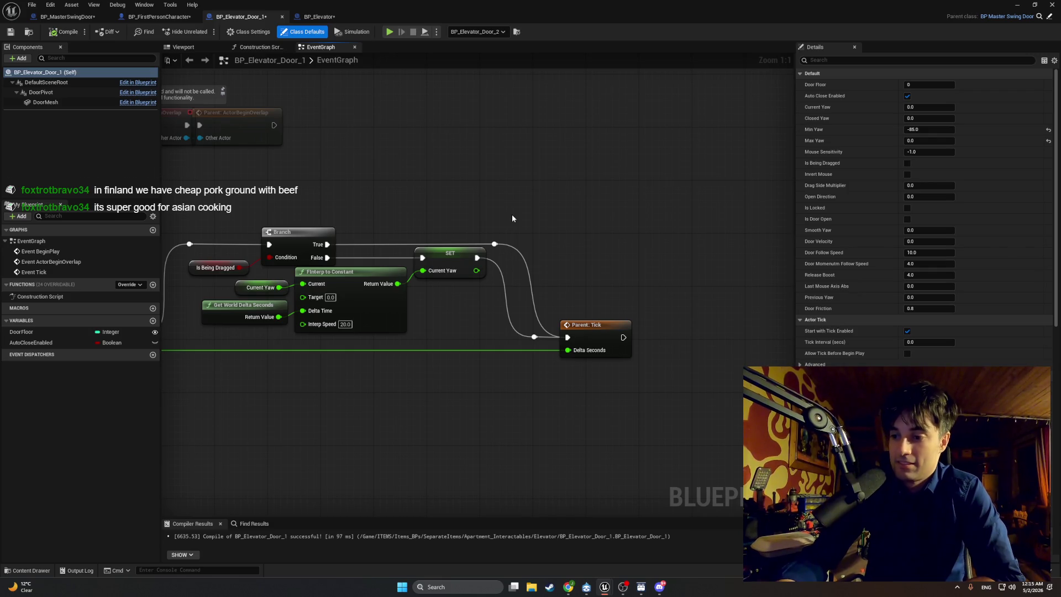
{"action": "left_click_drag", "start_coordinate": [528, 409], "coordinate": [724, 411]}
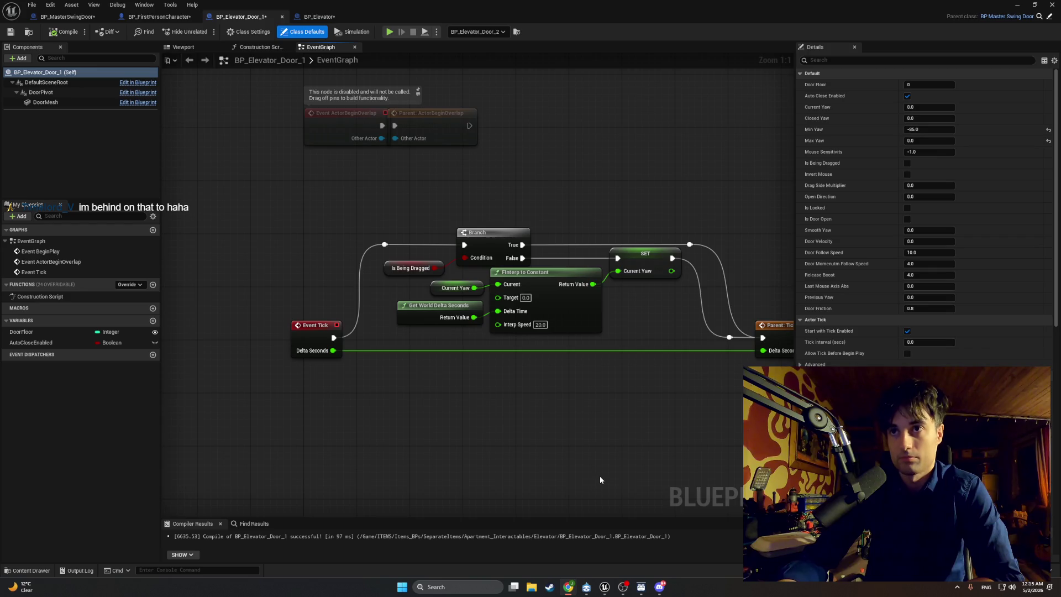
Cycle through the open Blueprint tabs and open BP_MasterSwingDoor's StopDoorDrag function graph.
{"action": "left_click", "coordinate": [157, 18]}
{"action": "left_click", "coordinate": [66, 16]}
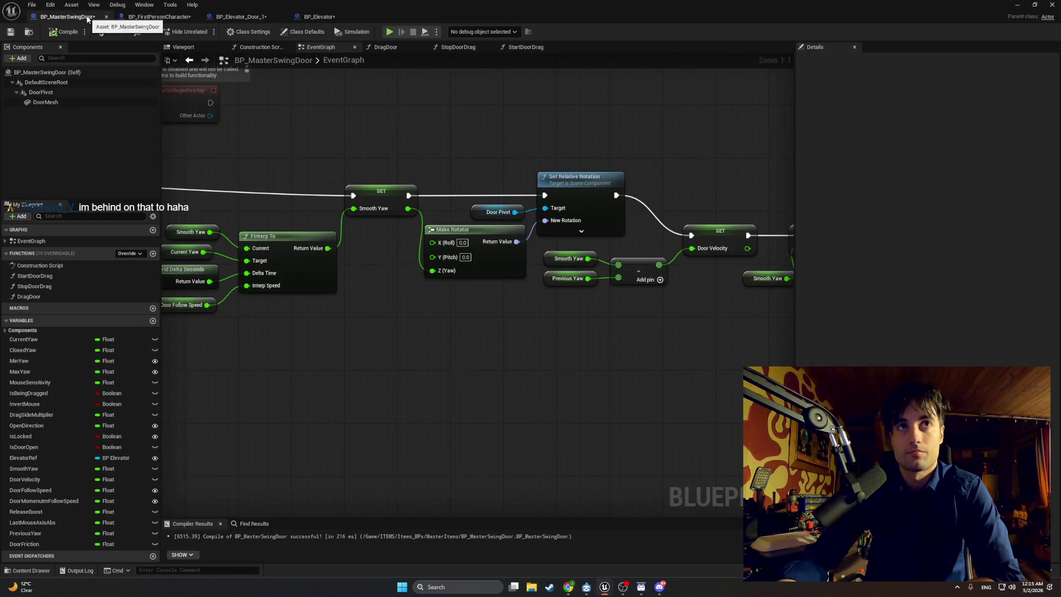
{"action": "left_click", "coordinate": [293, 17]}
{"action": "left_click", "coordinate": [258, 19]}
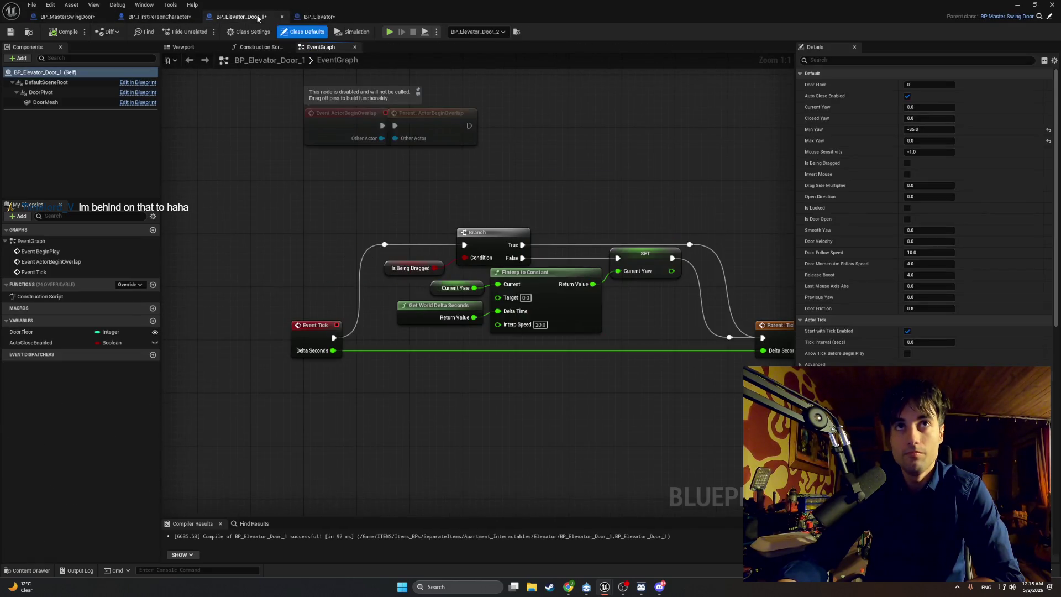
{"action": "scroll", "coordinate": [337, 175], "scroll_direction": "down", "scroll_amount": 1}
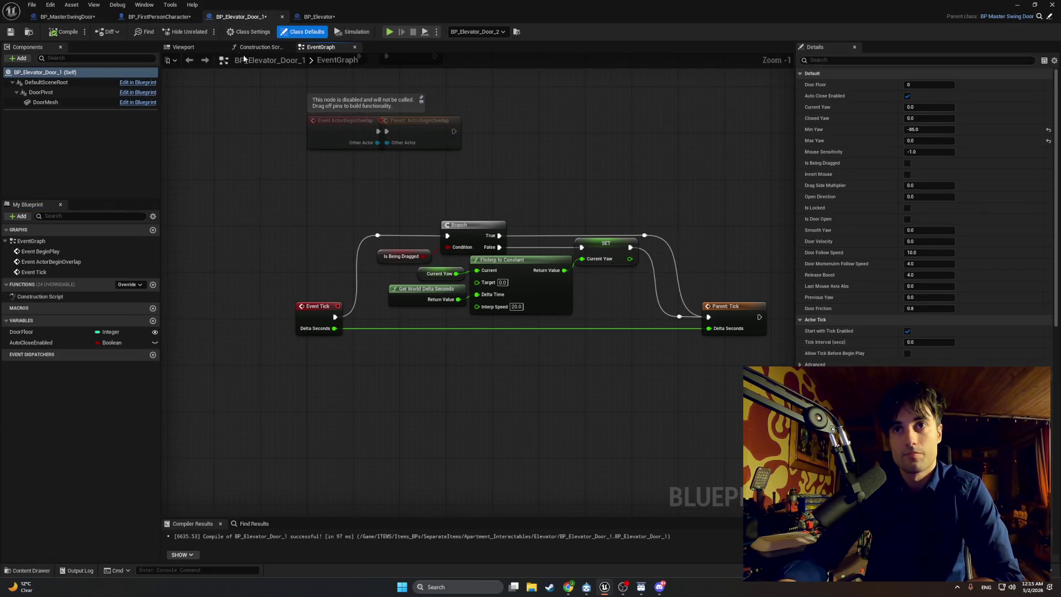
{"action": "left_click", "coordinate": [169, 18]}
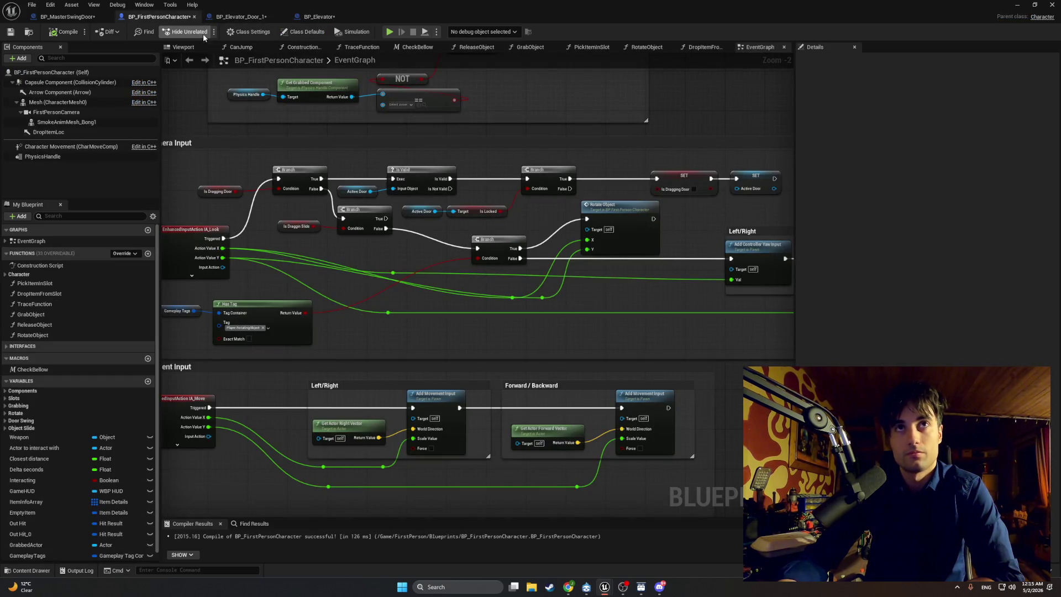
{"action": "left_click", "coordinate": [65, 17]}
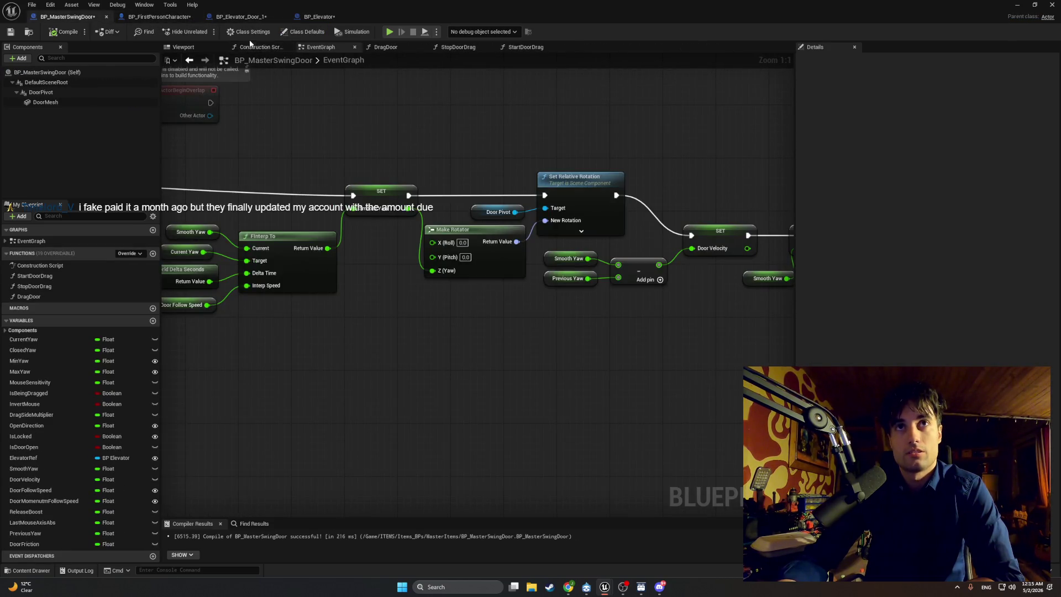
{"action": "left_click", "coordinate": [372, 49]}
{"action": "left_click", "coordinate": [450, 47]}
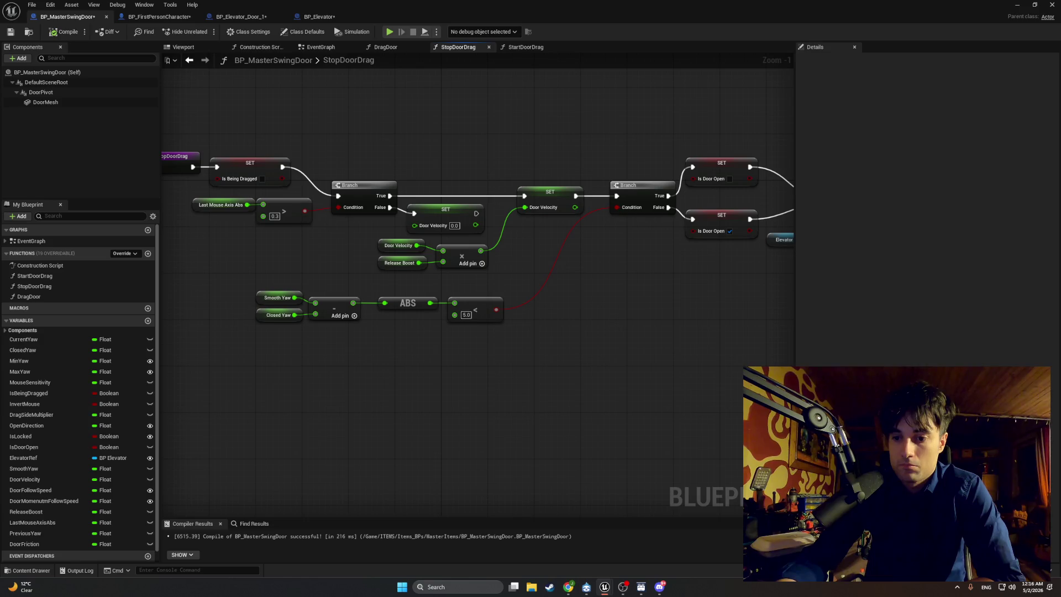
Nudge the StopDoorDrag graph toward the Elevator Ref node, then minimize the Blueprint editor.
{"action": "left_click_drag", "start_coordinate": [524, 432], "coordinate": [496, 432]}
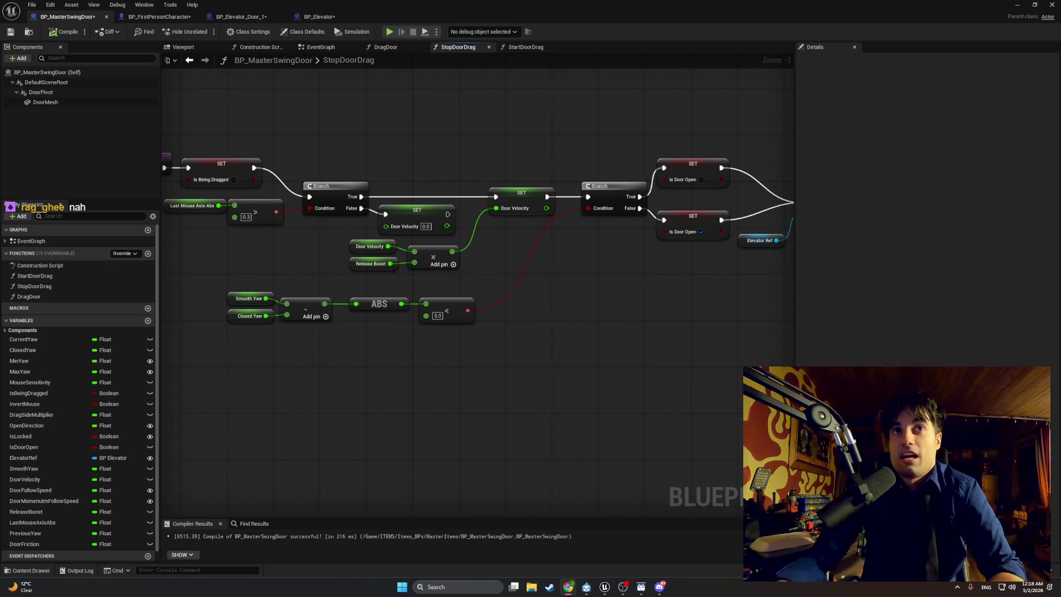
{"action": "left_click", "coordinate": [1018, 5]}
Start a play test, walk the corridors and swing the door open into the lit room.
{"action": "left_click", "coordinate": [205, 31]}
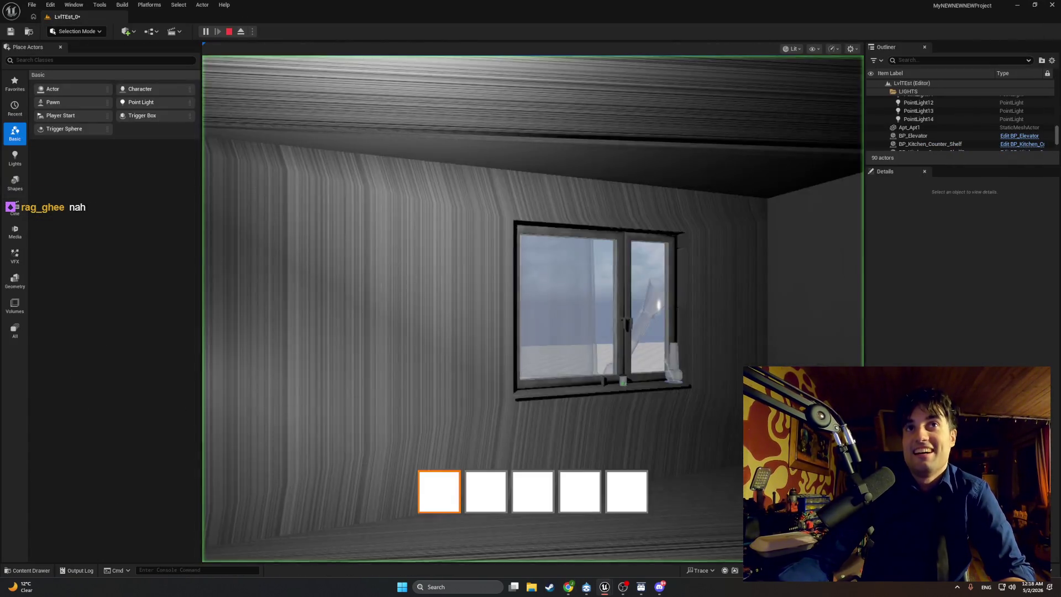
{"action": "key", "text": "w"}
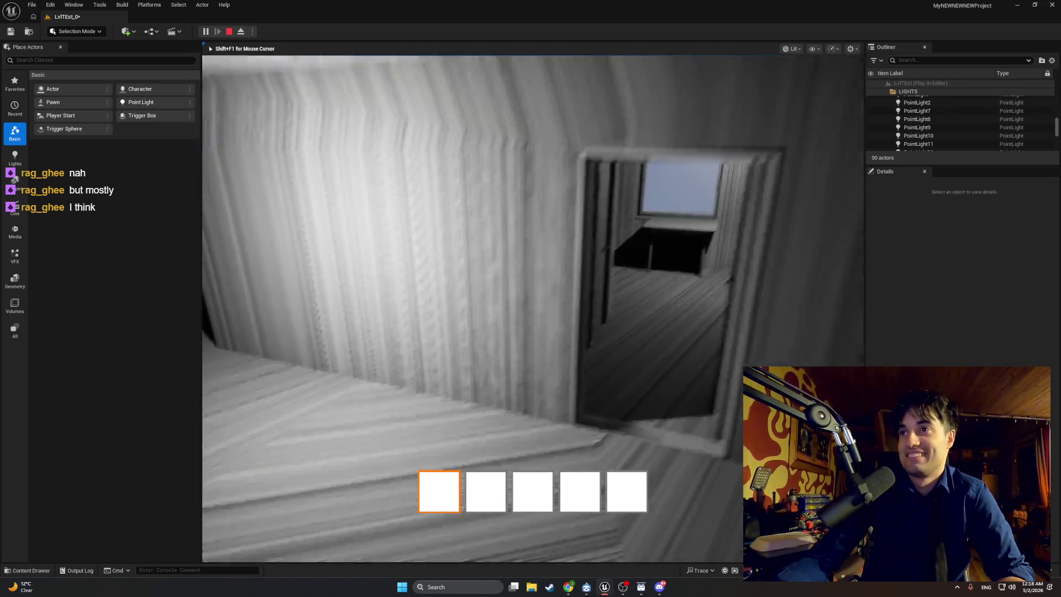
{"action": "key", "text": "w"}
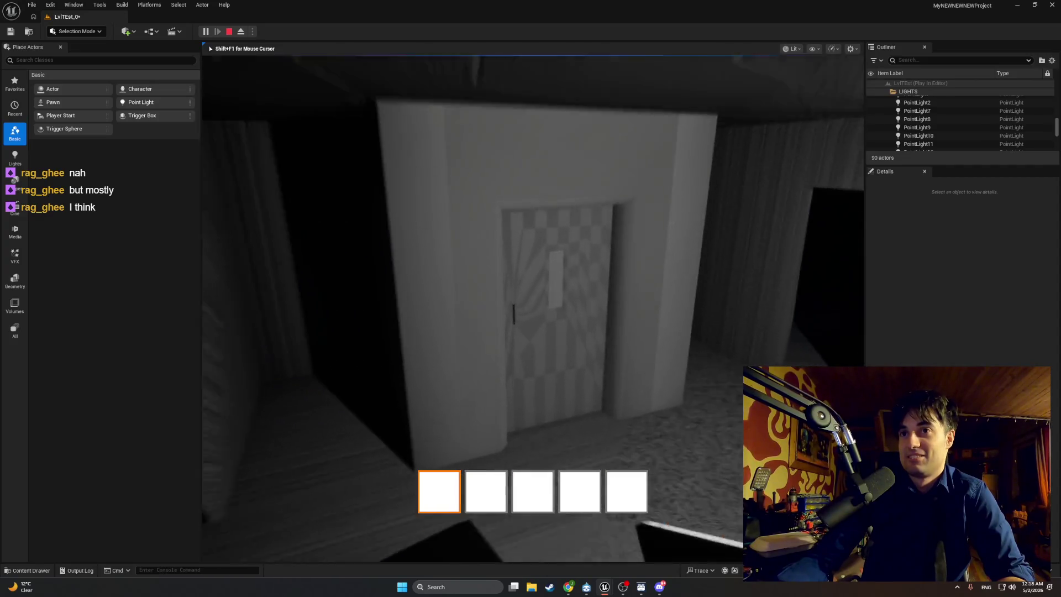
{"action": "key", "text": "e"}
{"action": "key", "text": "w"}
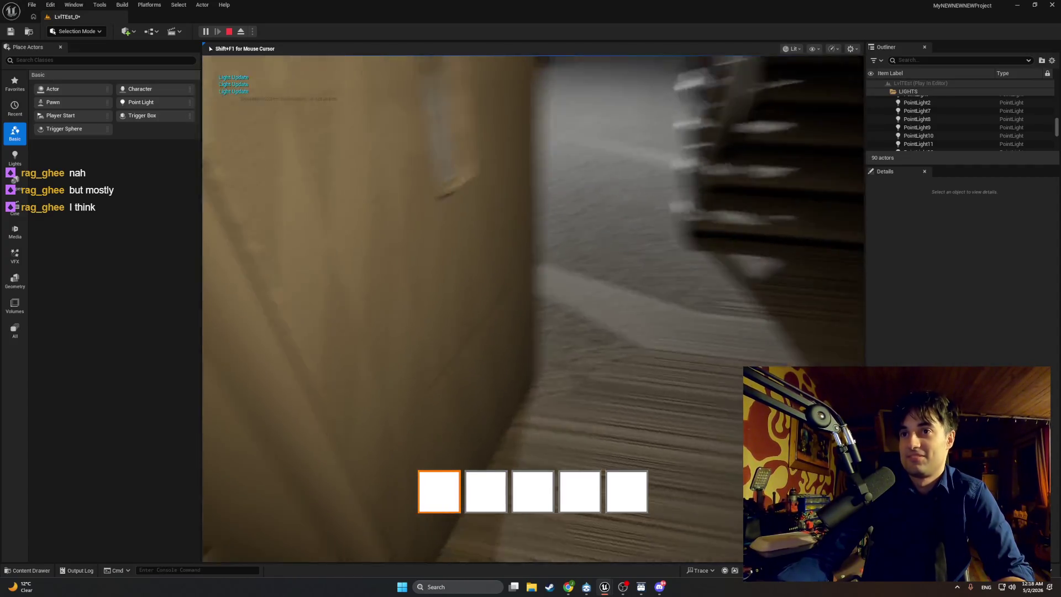
{"action": "key", "text": "w"}
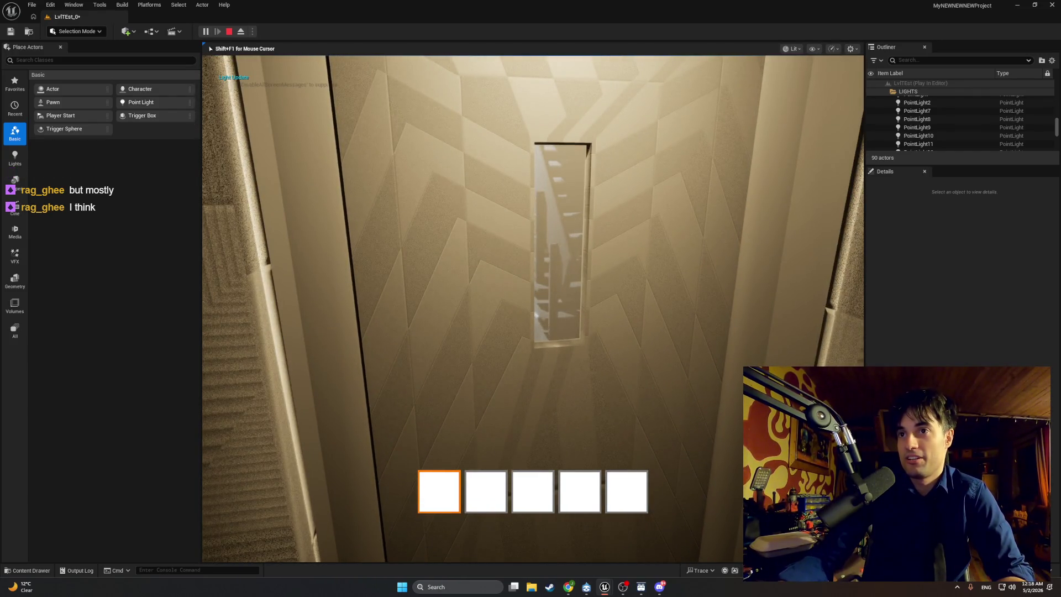
{"action": "key", "text": "w"}
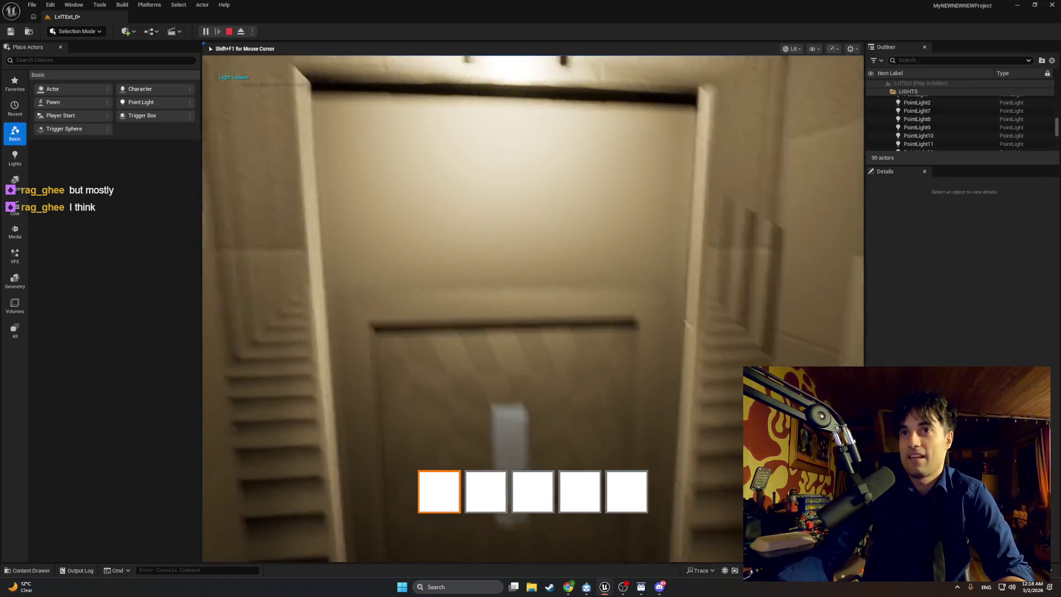
{"action": "key", "text": "w"}
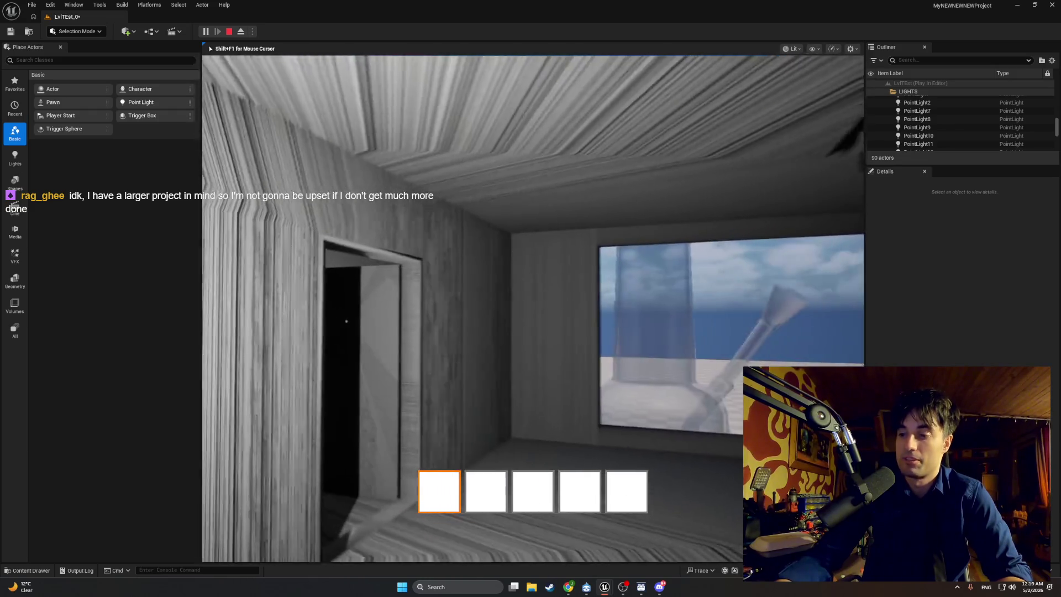
{"action": "key", "text": "w"}
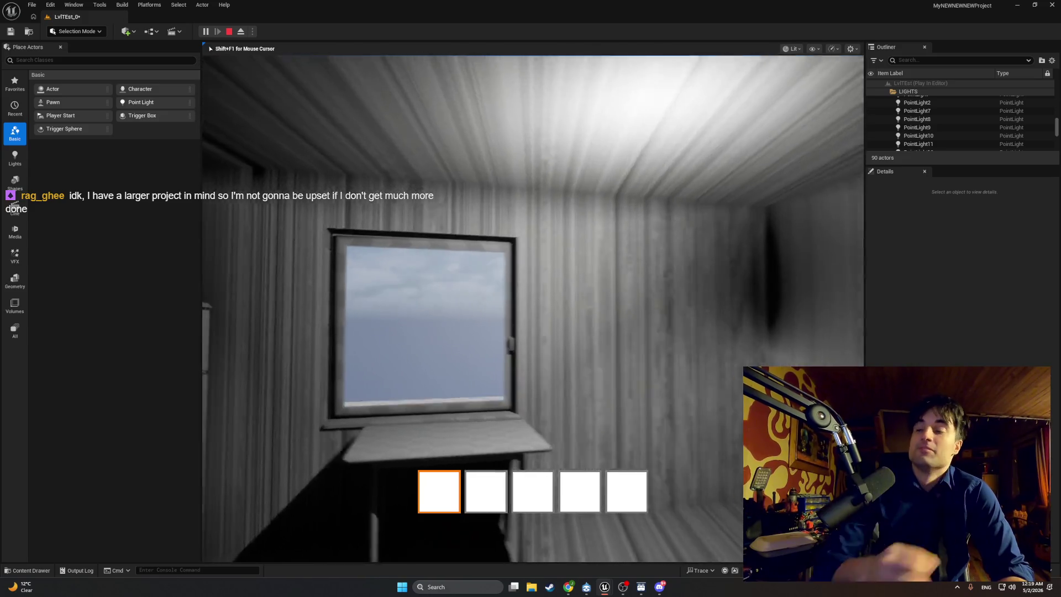
Walk to the window, pick up, set down and regrab the bong, then end the test.
{"action": "mouse_move", "coordinate": [531, 298]}
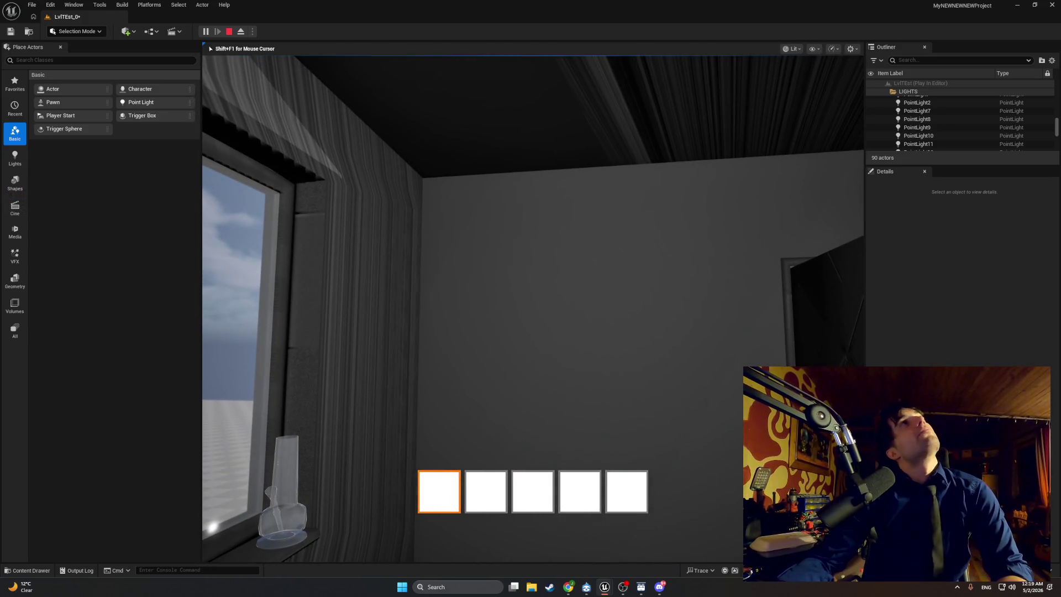
{"action": "key", "text": "w"}
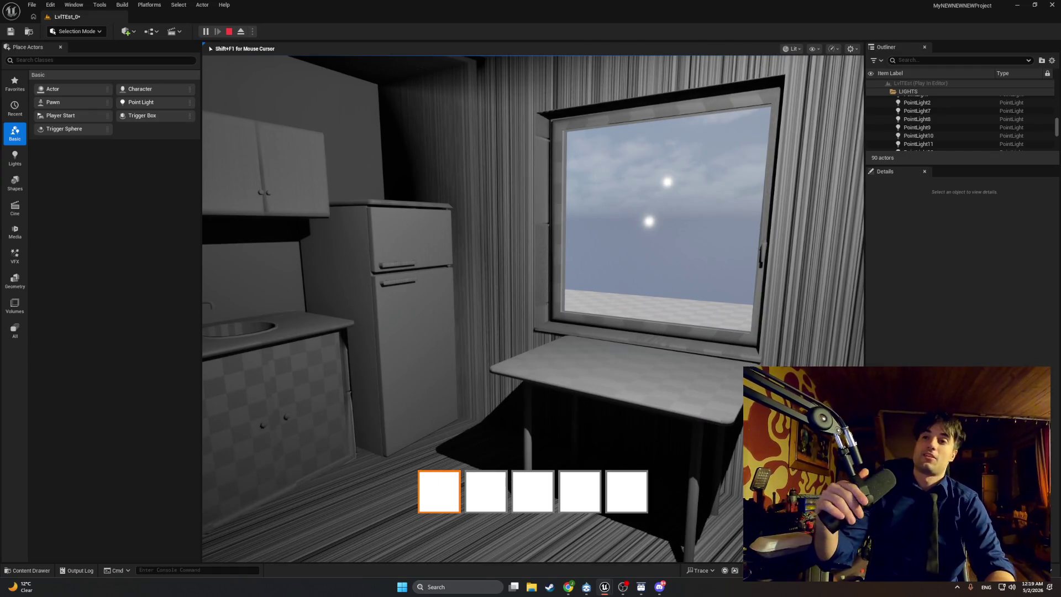
{"action": "key", "text": "w"}
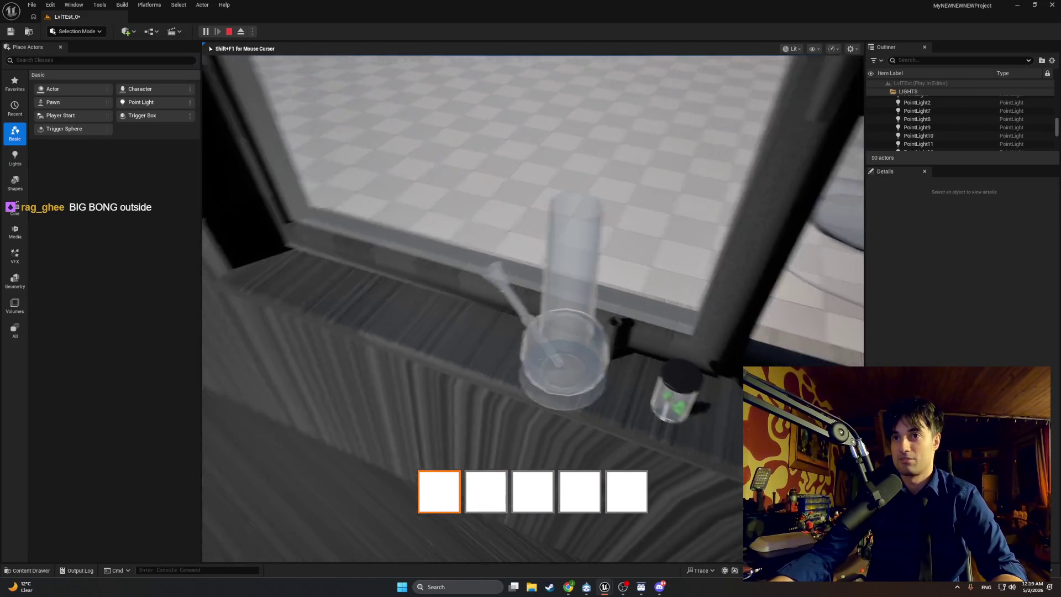
{"action": "left_click", "coordinate": [530, 298]}
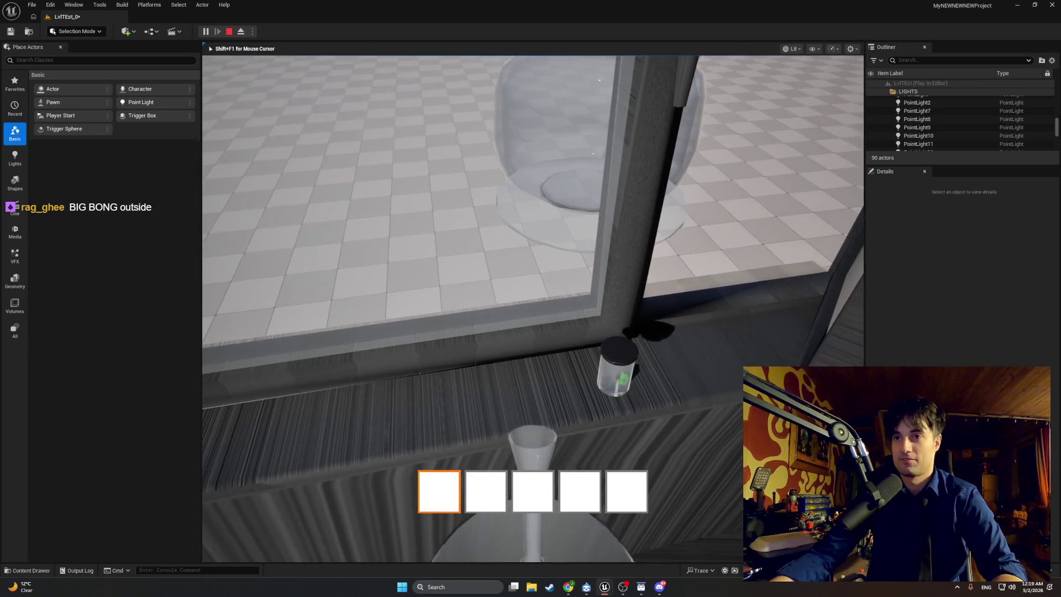
{"action": "left_click", "coordinate": [531, 298]}
{"action": "left_click", "coordinate": [531, 299]}
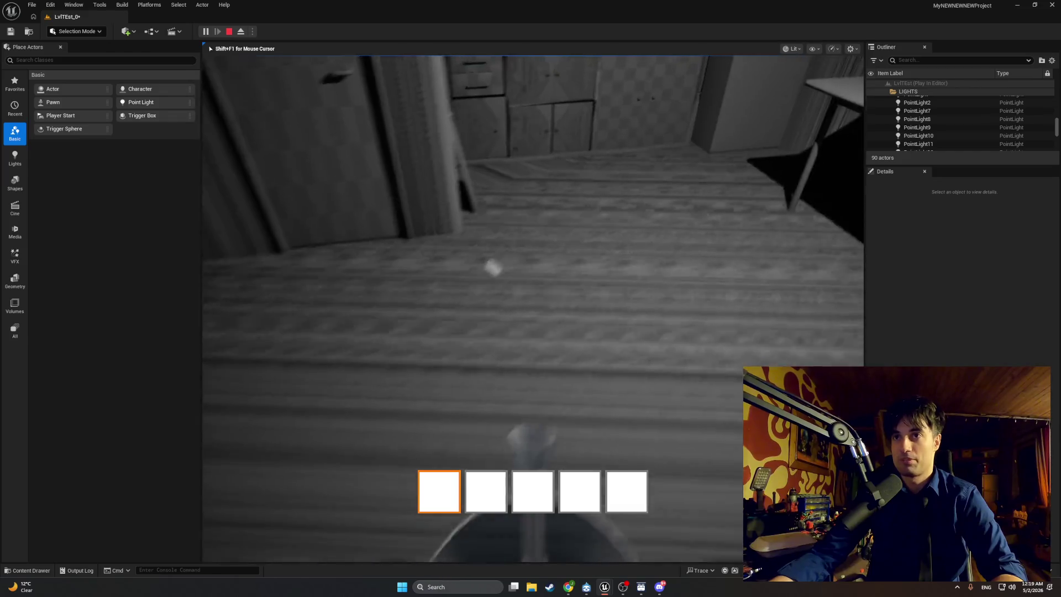
{"action": "key", "text": "w"}
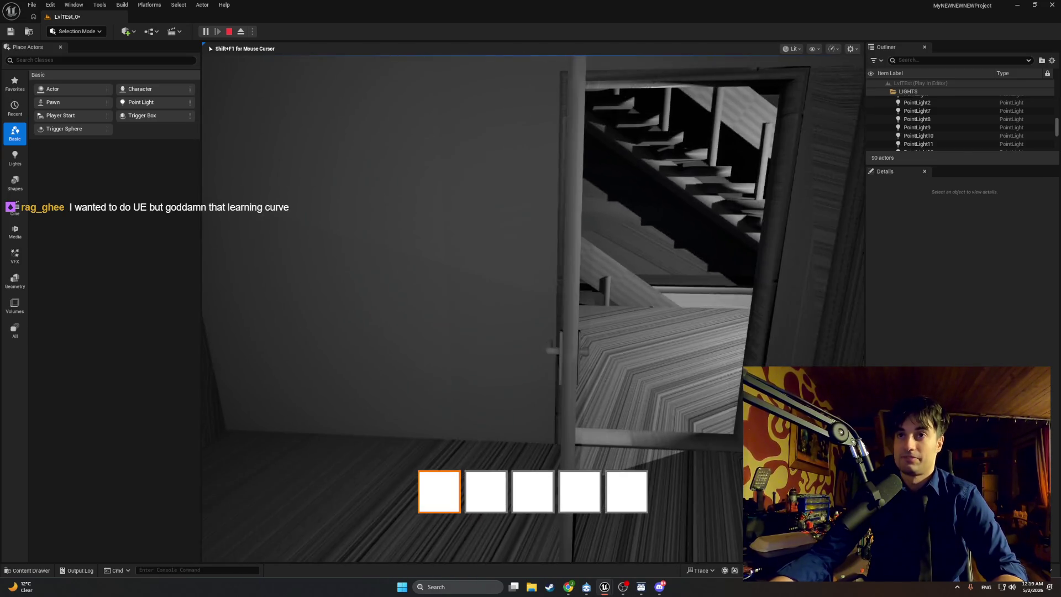
{"action": "key", "text": "Escape"}
{"action": "mouse_move", "coordinate": [604, 585]}
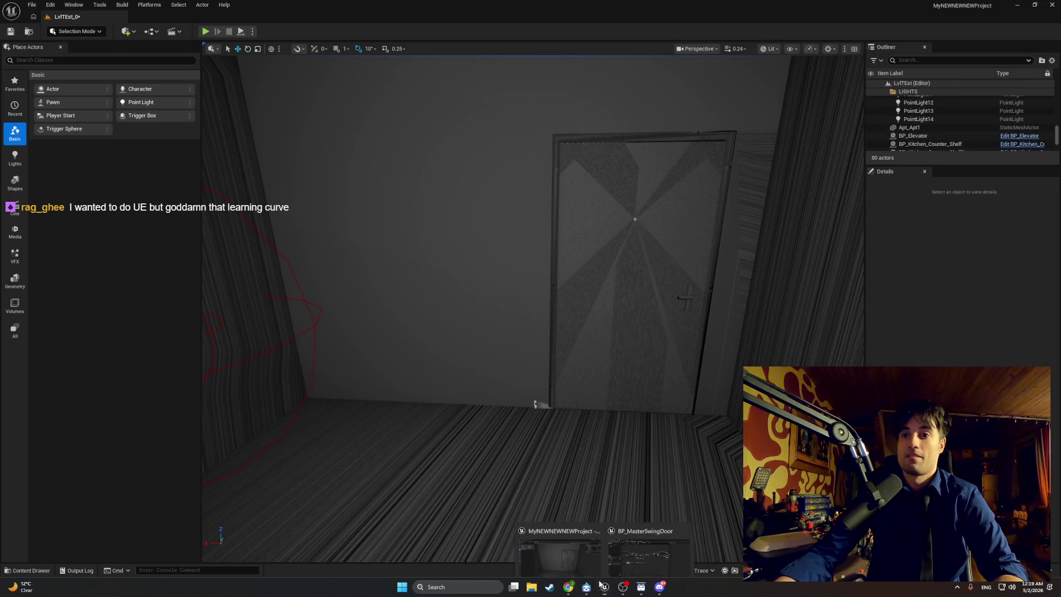
{"action": "left_click", "coordinate": [616, 548]}
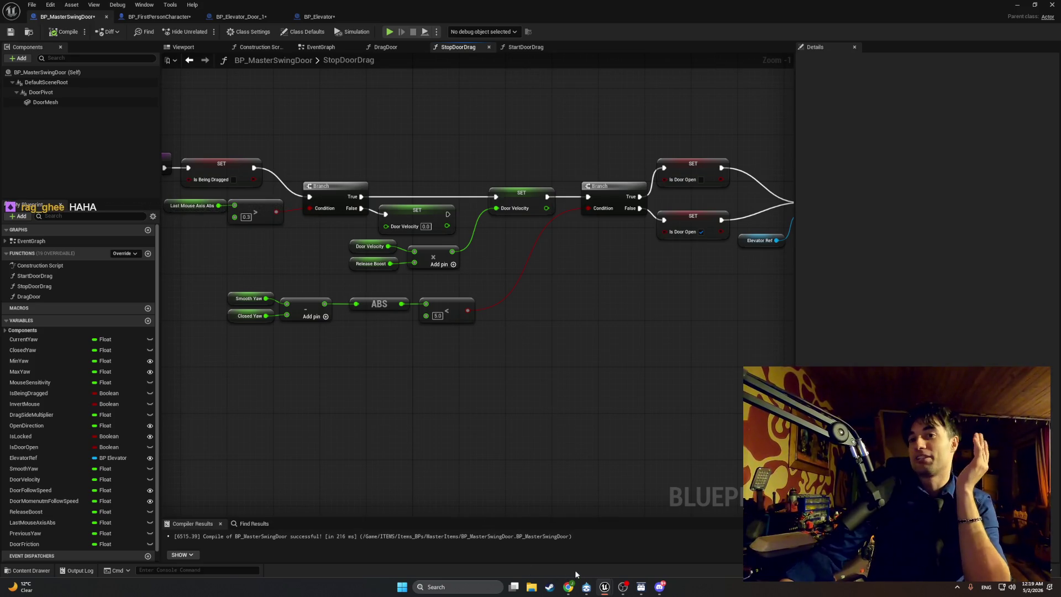
{"action": "mouse_move", "coordinate": [615, 585]}
{"action": "mouse_move", "coordinate": [568, 586]}
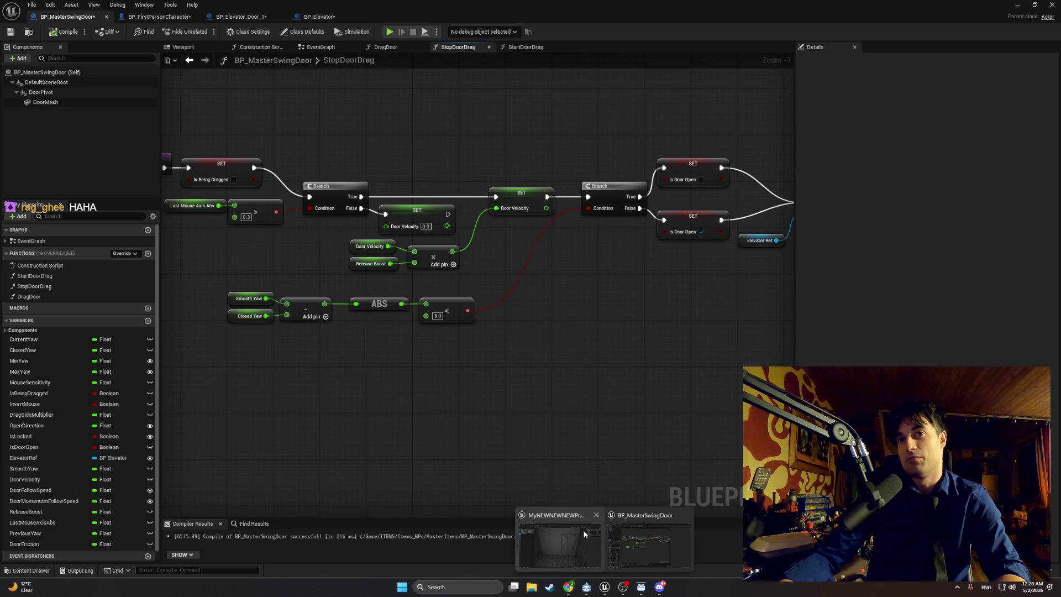
{"action": "left_click", "coordinate": [1015, 6]}
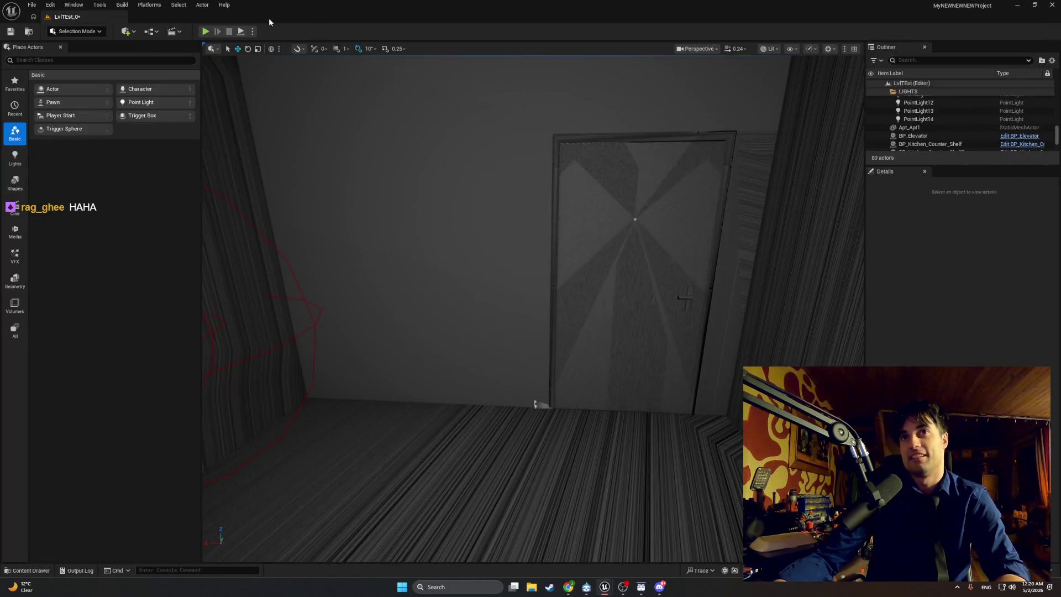
{"action": "left_click", "coordinate": [205, 31]}
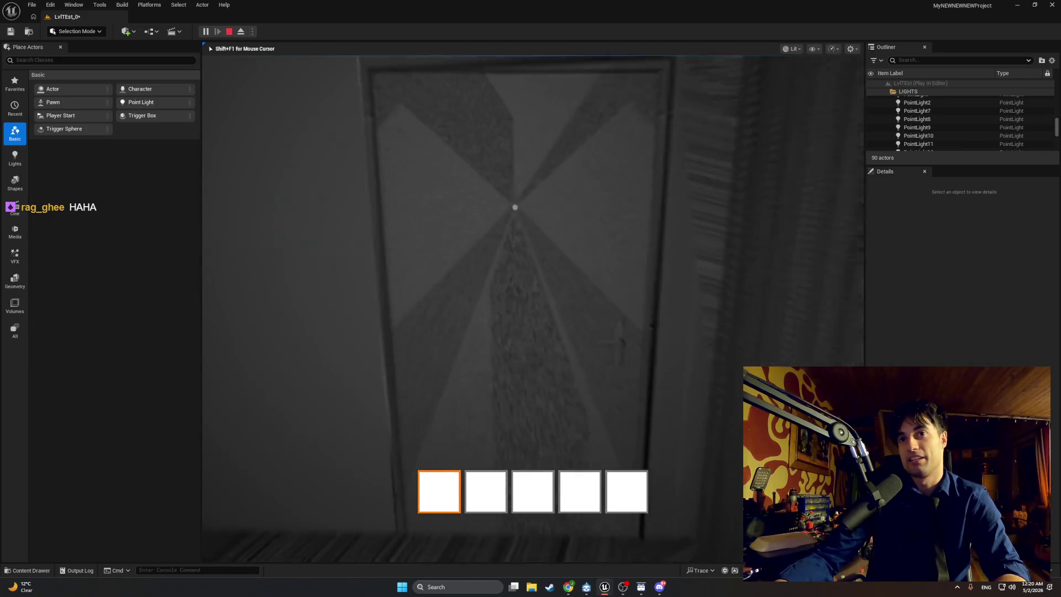
Approach the stairwell door, swing it open with E, walk through, and stop the test.
{"action": "key", "text": "s"}
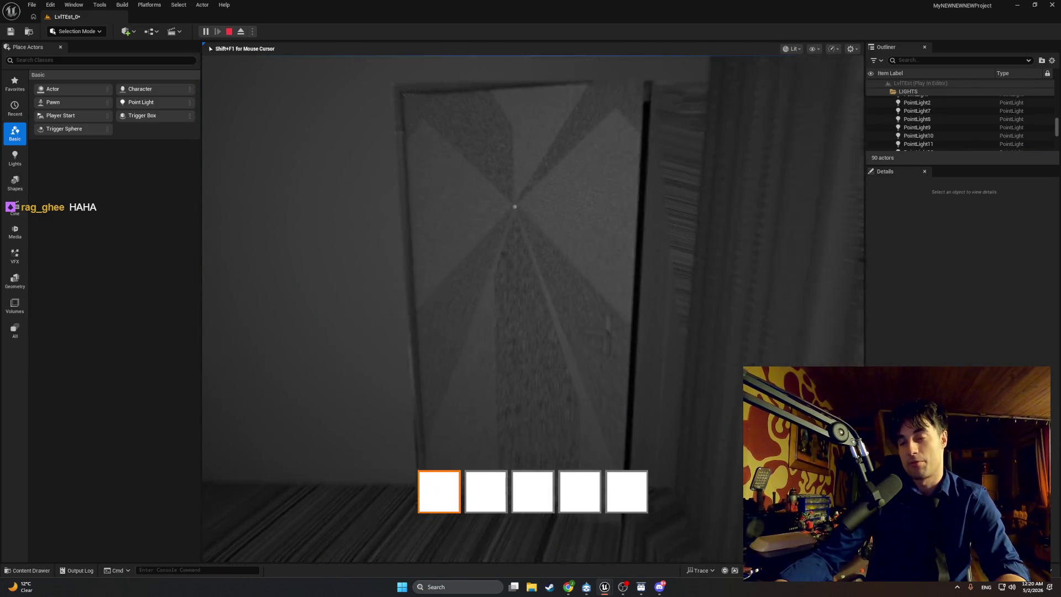
{"action": "key", "text": "w"}
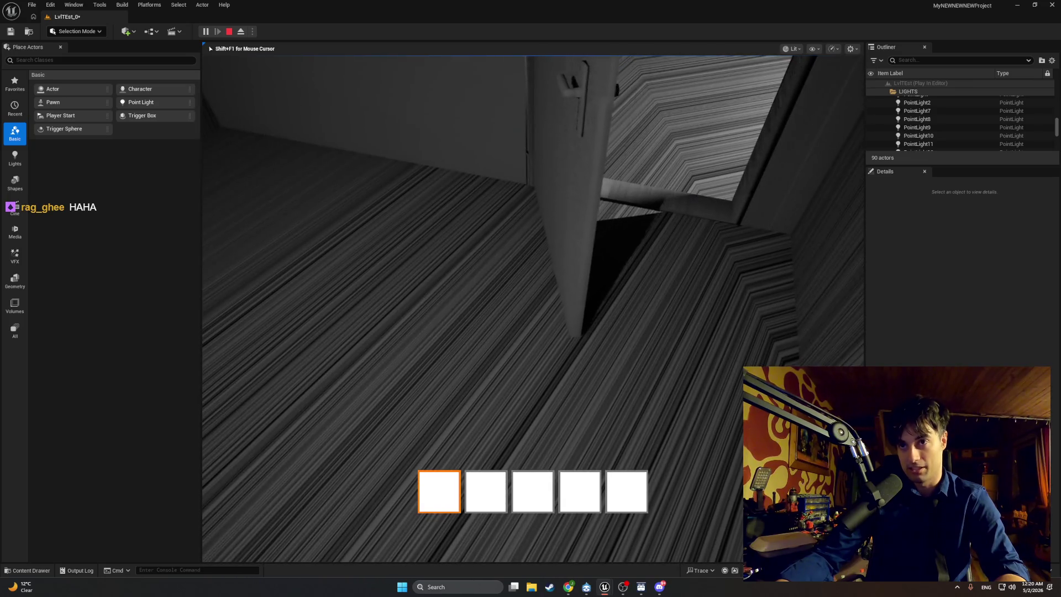
{"action": "key", "text": "w"}
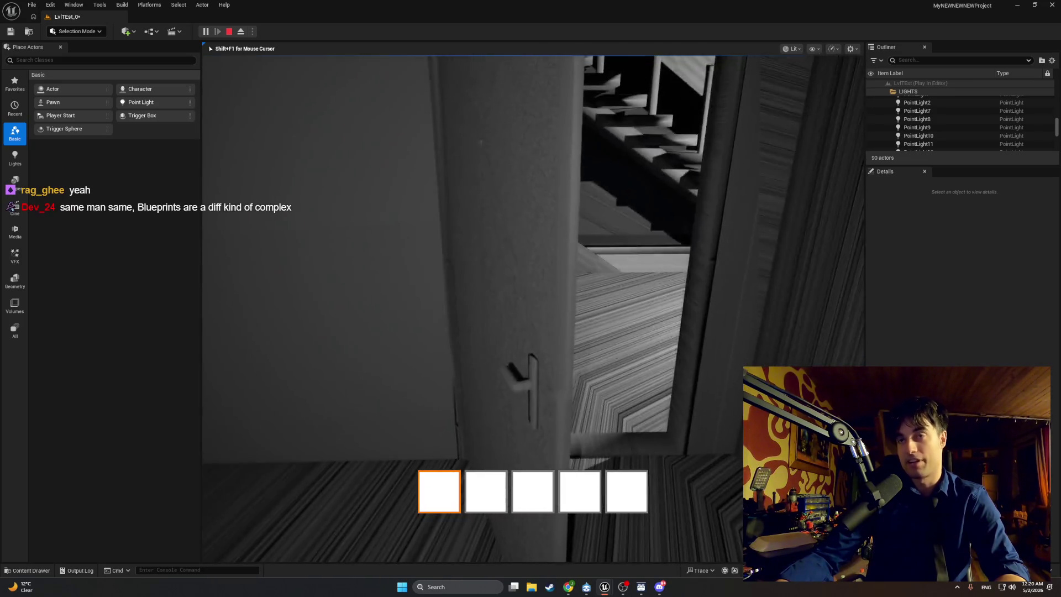
{"action": "key", "text": "w"}
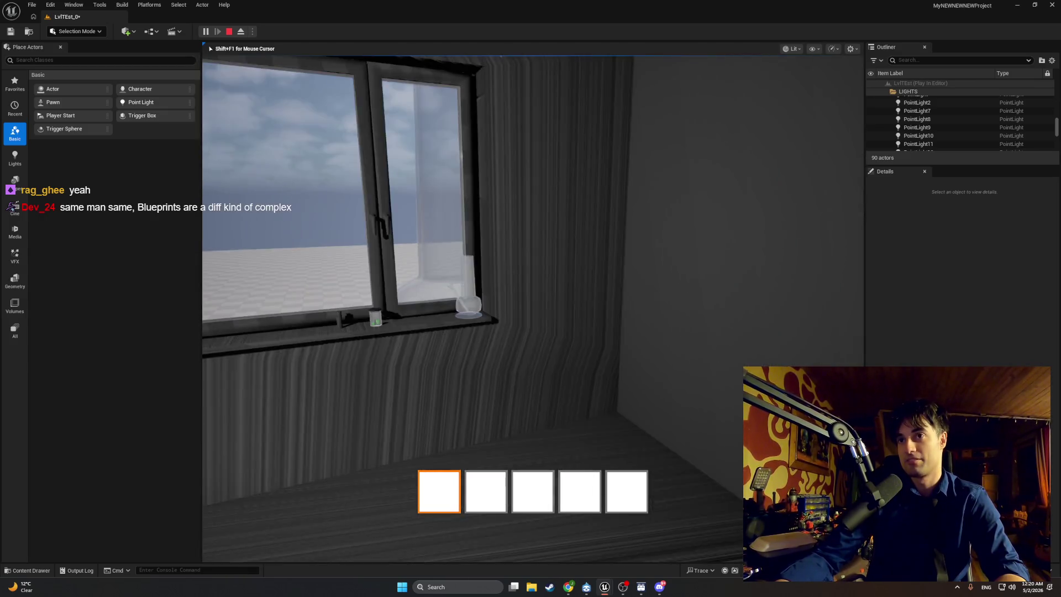
{"action": "key", "text": "e"}
{"action": "key", "text": "w"}
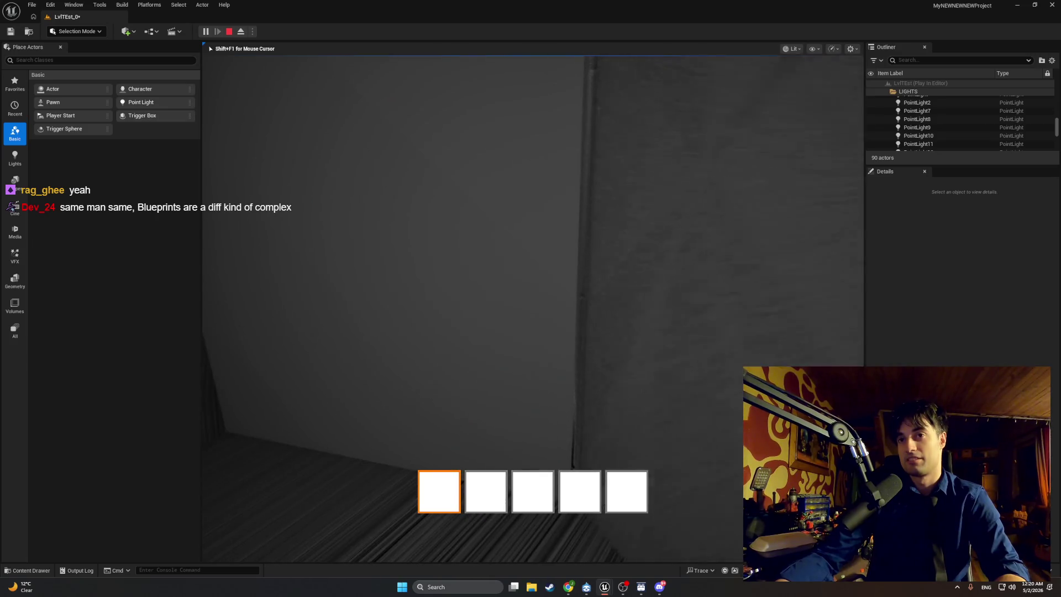
{"action": "key", "text": "w"}
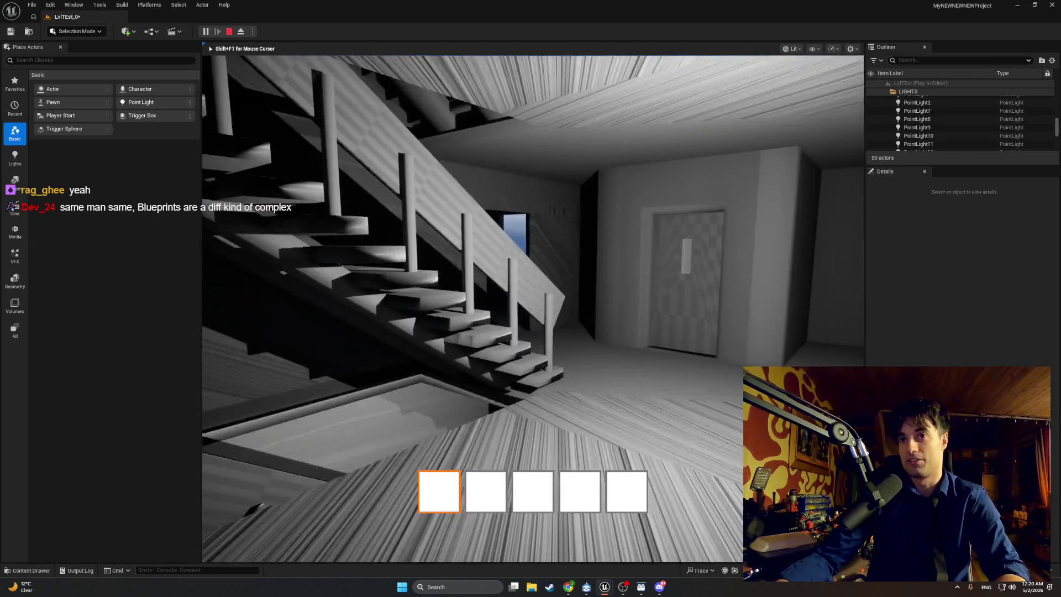
{"action": "key", "text": "Escape"}
Bring up BP_MasterSwingDoor and pan across its EventGraph to the rightmost nodes.
{"action": "mouse_move", "coordinate": [605, 589]}
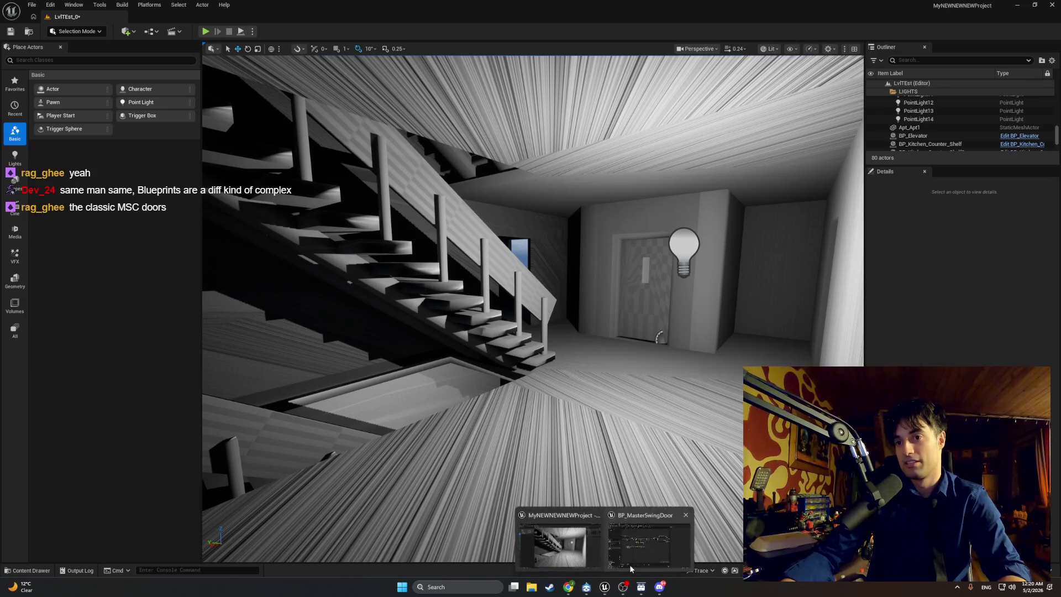
{"action": "left_click", "coordinate": [630, 565]}
{"action": "scroll", "coordinate": [111, 326], "scroll_direction": "down", "scroll_amount": 1}
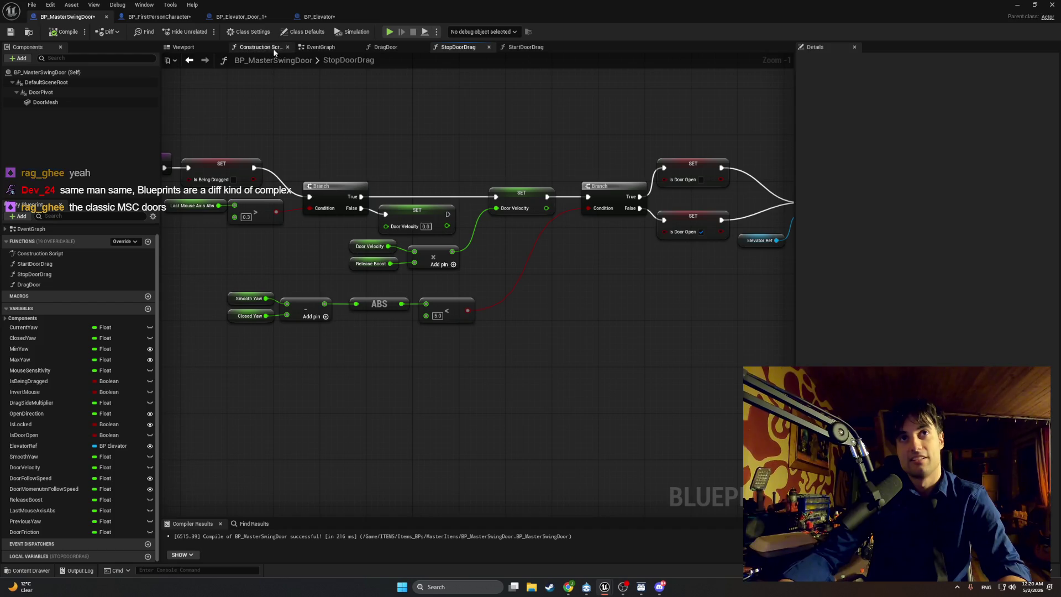
{"action": "left_click", "coordinate": [303, 48]}
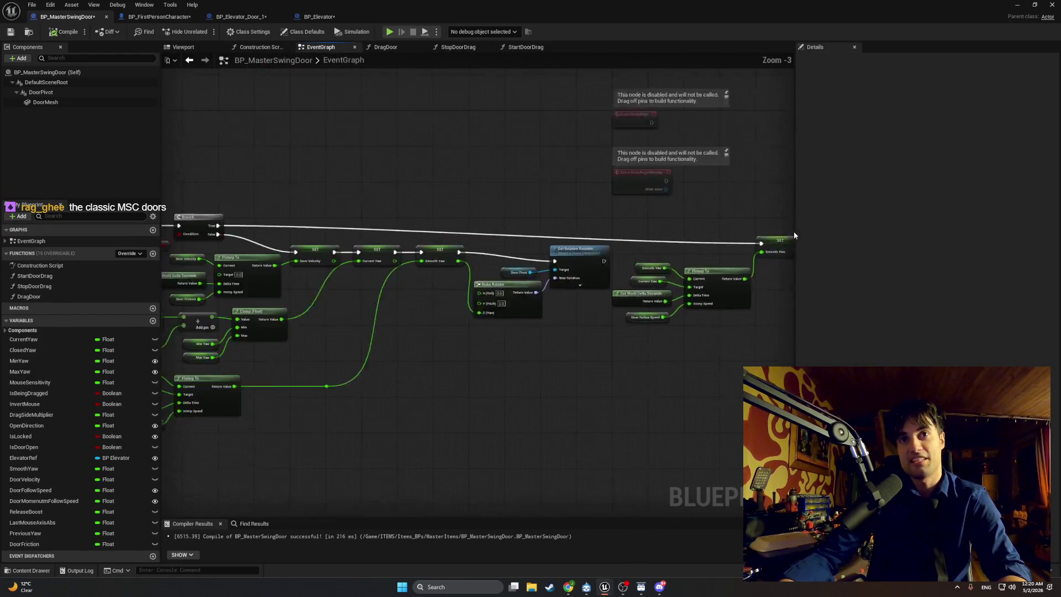
{"action": "scroll", "coordinate": [790, 199], "scroll_direction": "down", "scroll_amount": 1}
{"action": "mouse_move", "coordinate": [608, 221]}
{"action": "left_mouse_down"}
{"action": "mouse_move", "coordinate": [332, 232]}
{"action": "mouse_move", "coordinate": [292, 252]}
{"action": "left_mouse_up"}
Inspect the DragDoor, StopDoorDrag and StartDoorDrag graphs, then show BP_FirstPersonCharacter's EventGraph.
{"action": "left_click", "coordinate": [385, 47]}
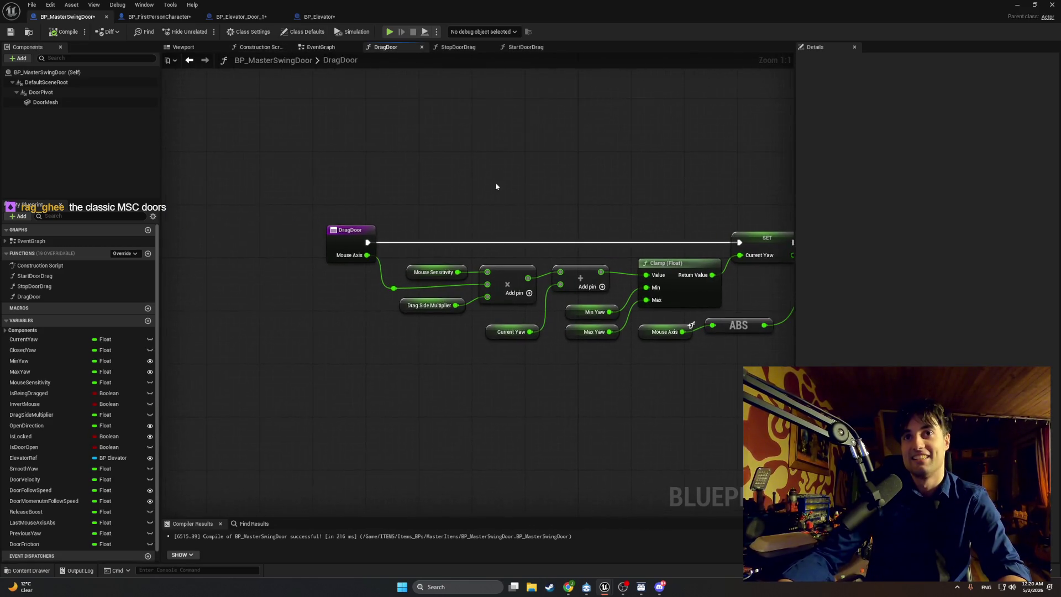
{"action": "left_click", "coordinate": [458, 47]}
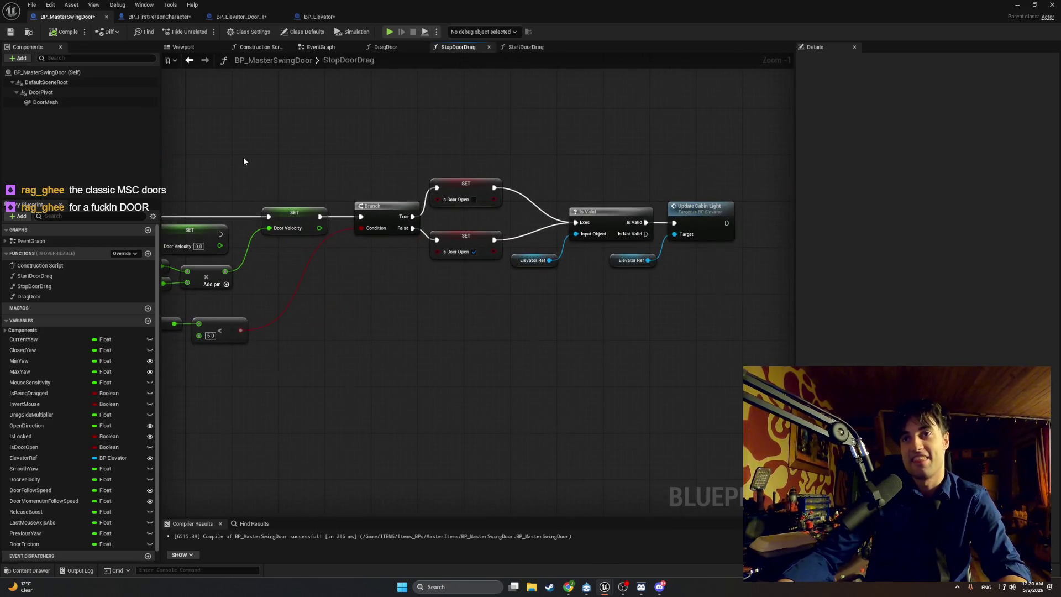
{"action": "left_click", "coordinate": [525, 47]}
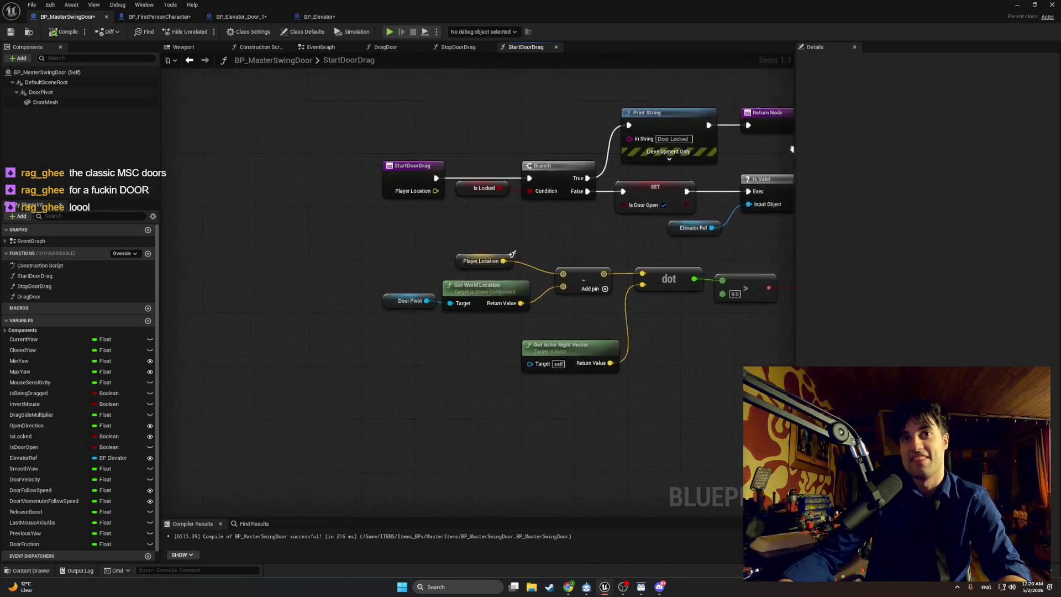
{"action": "left_click_drag", "start_coordinate": [369, 159], "coordinate": [230, 151]}
{"action": "left_click_drag", "start_coordinate": [332, 161], "coordinate": [171, 152]}
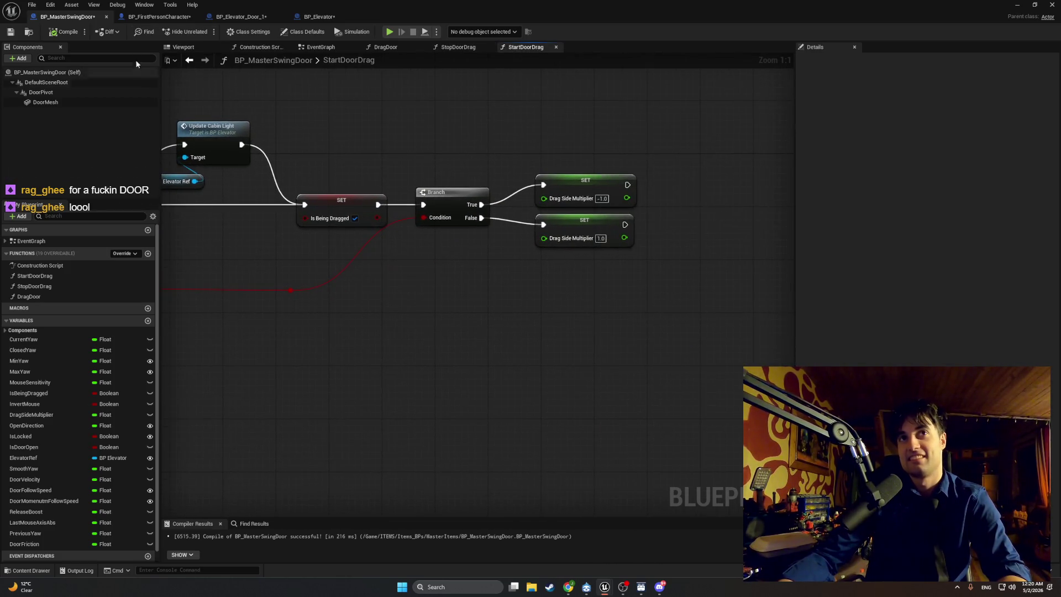
{"action": "left_click", "coordinate": [160, 16]}
{"action": "scroll", "coordinate": [523, 239], "scroll_direction": "down", "scroll_amount": 5}
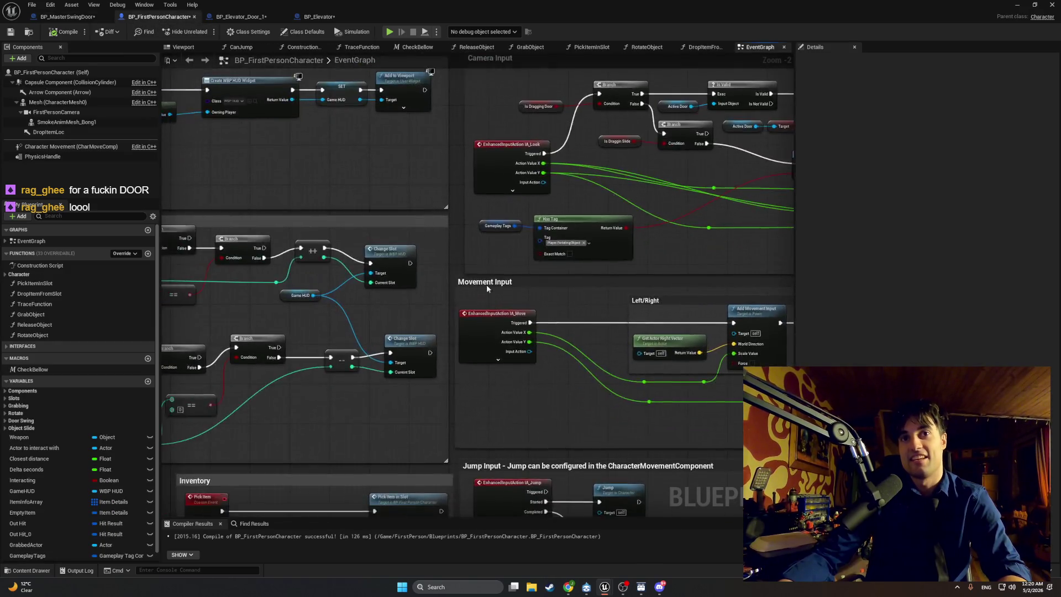
Pan to the Cast and Start Door Drag nodes, then minimize the editor and start a new play test.
{"action": "scroll", "coordinate": [523, 239], "scroll_direction": "up", "scroll_amount": 4}
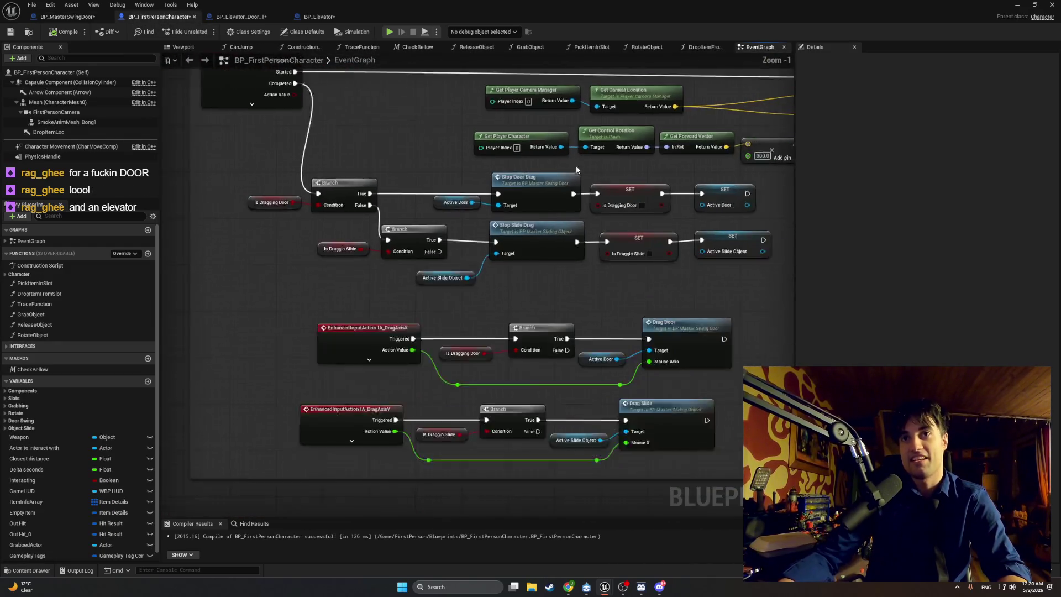
{"action": "scroll", "coordinate": [616, 196], "scroll_direction": "down", "scroll_amount": 1}
{"action": "mouse_move", "coordinate": [616, 195]}
{"action": "left_mouse_down"}
{"action": "mouse_move", "coordinate": [452, 367]}
{"action": "mouse_move", "coordinate": [431, 310]}
{"action": "mouse_move", "coordinate": [374, 274]}
{"action": "mouse_move", "coordinate": [379, 265]}
{"action": "left_mouse_up"}
{"action": "scroll", "coordinate": [431, 309], "scroll_direction": "up", "scroll_amount": 1}
{"action": "scroll", "coordinate": [374, 275], "scroll_direction": "up", "scroll_amount": 1}
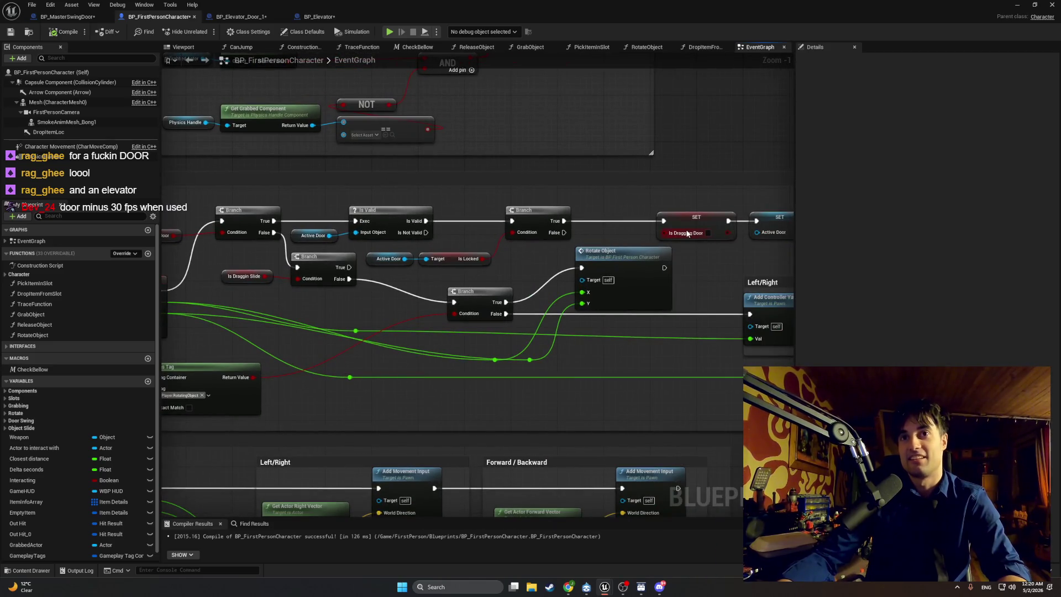
{"action": "left_click", "coordinate": [1019, 7]}
{"action": "left_click", "coordinate": [205, 31]}
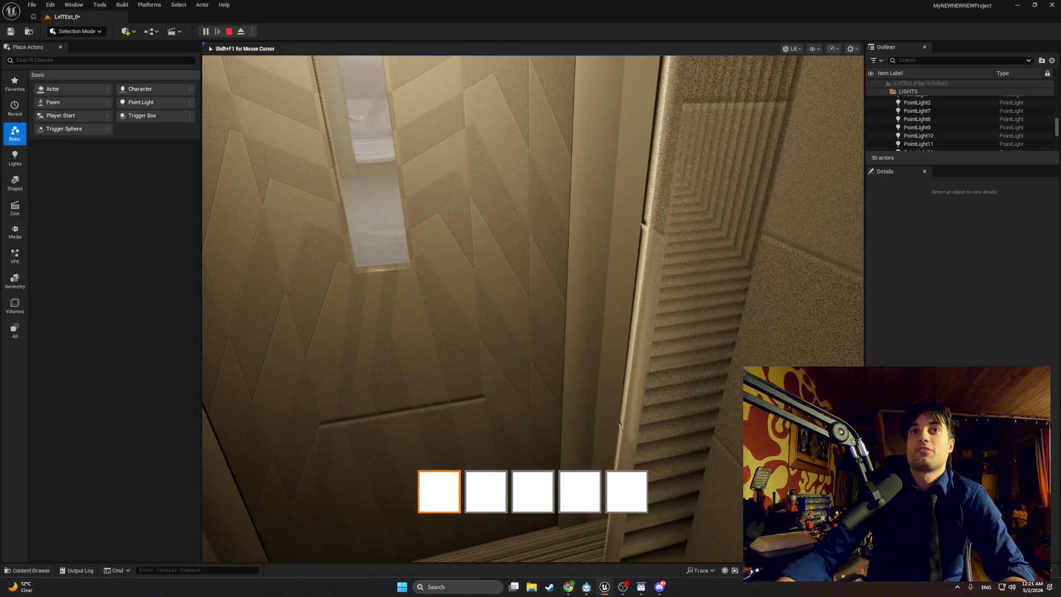
Walk around the stairwell, try the locked door, and visit the window room.
{"action": "key", "text": "w"}
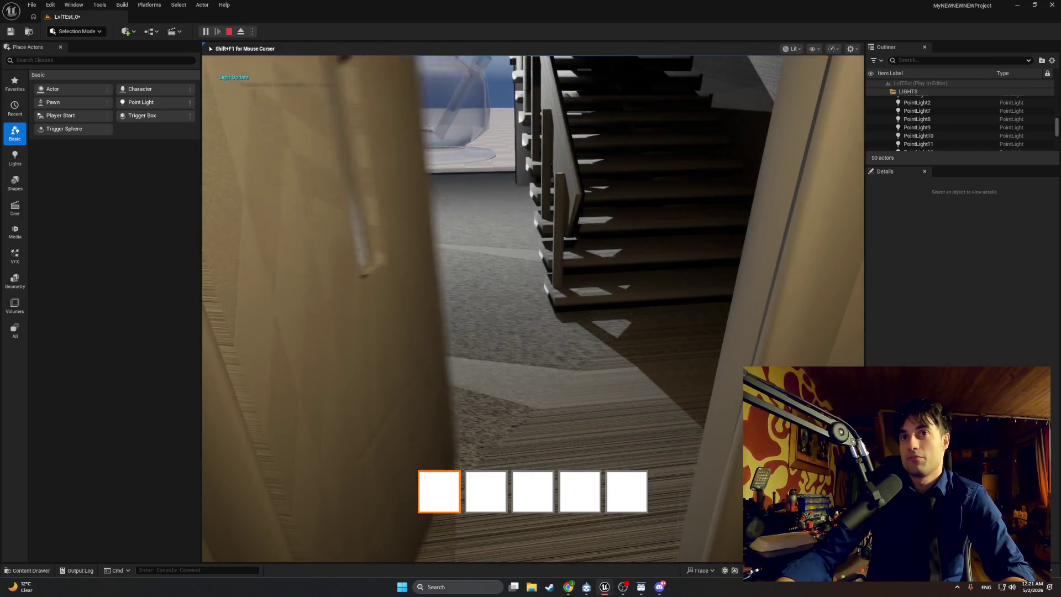
{"action": "key", "text": "w"}
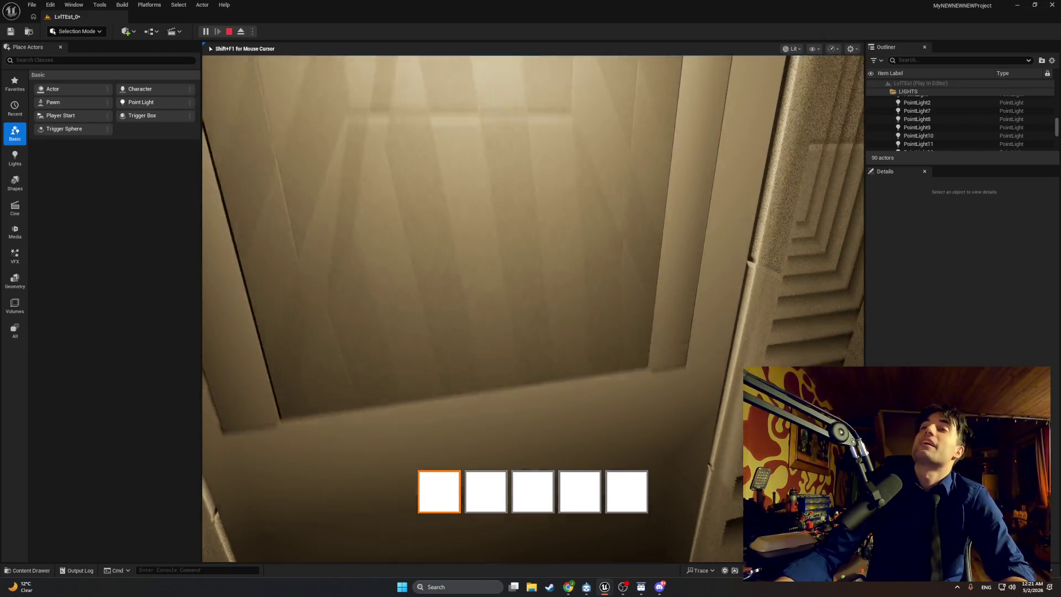
{"action": "key", "text": "e"}
{"action": "key", "text": "w"}
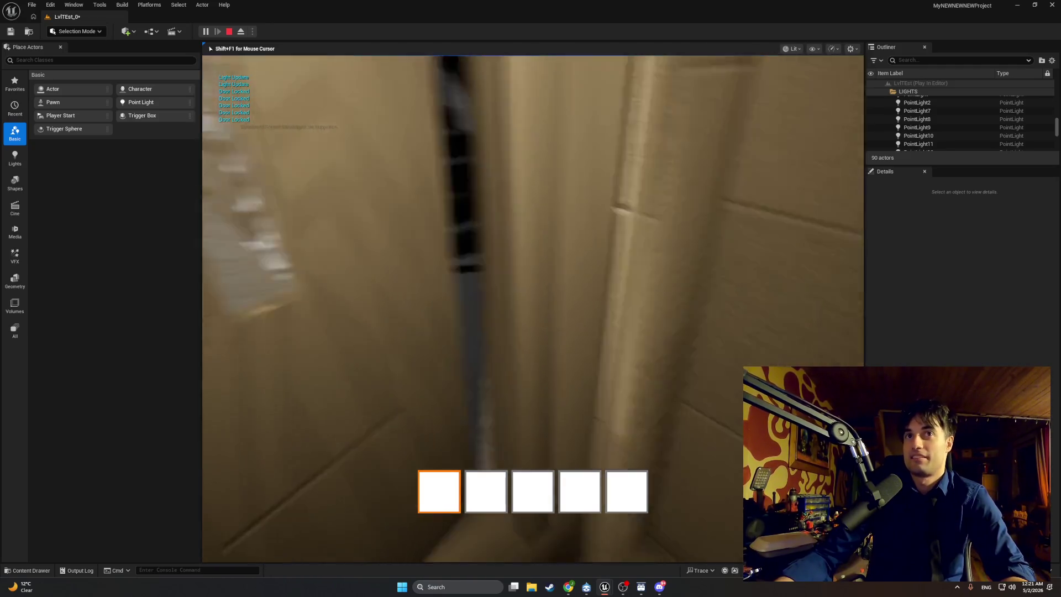
{"action": "key", "text": "w"}
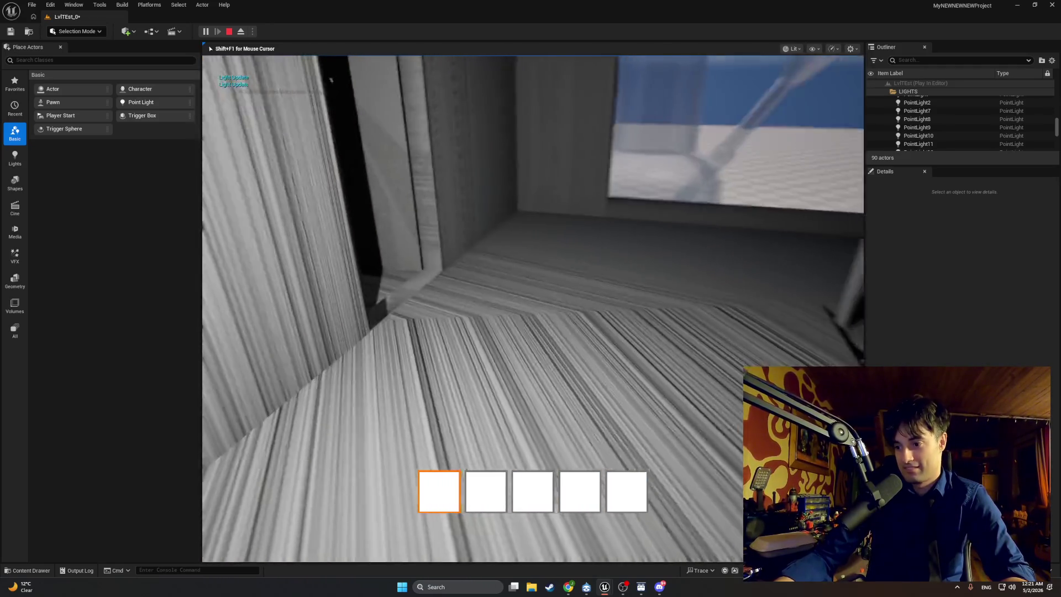
{"action": "key", "text": "w"}
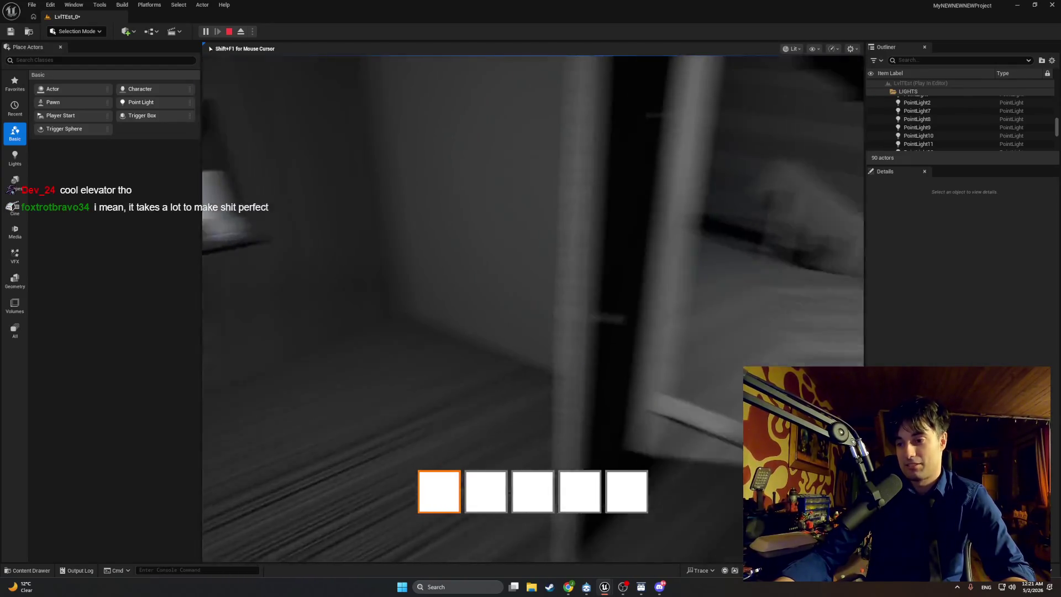
Walk down the hallway to trigger the elevator door, back away, and stop playing.
{"action": "key", "text": "w"}
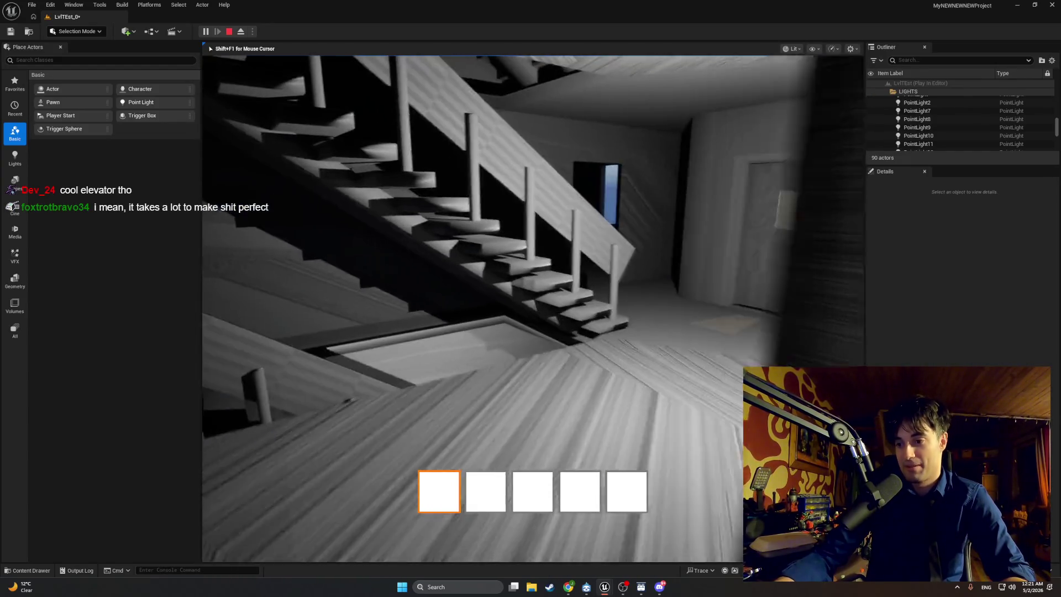
{"action": "key", "text": "w"}
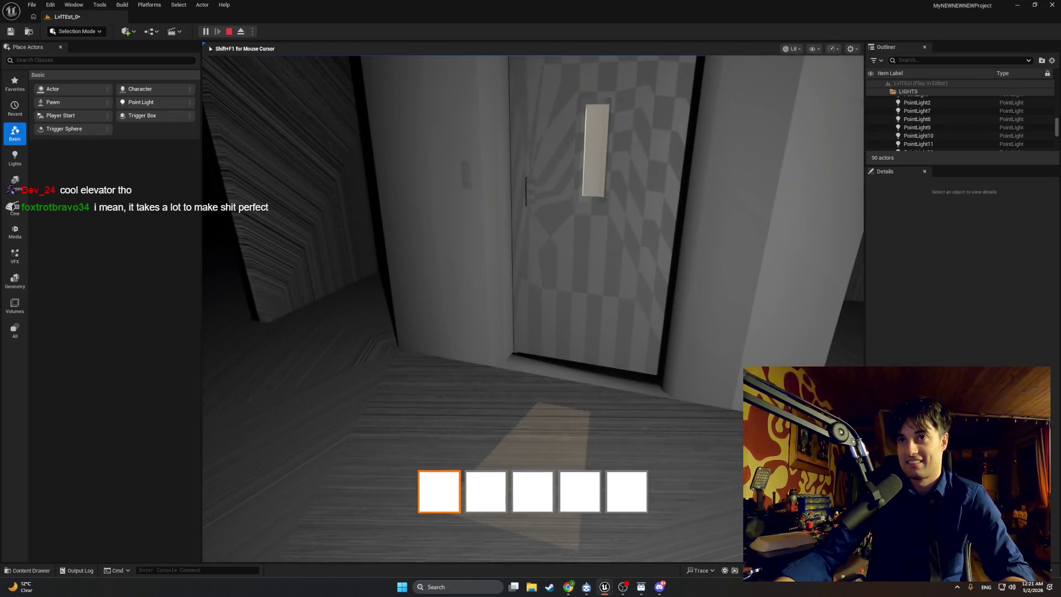
{"action": "key", "text": "w"}
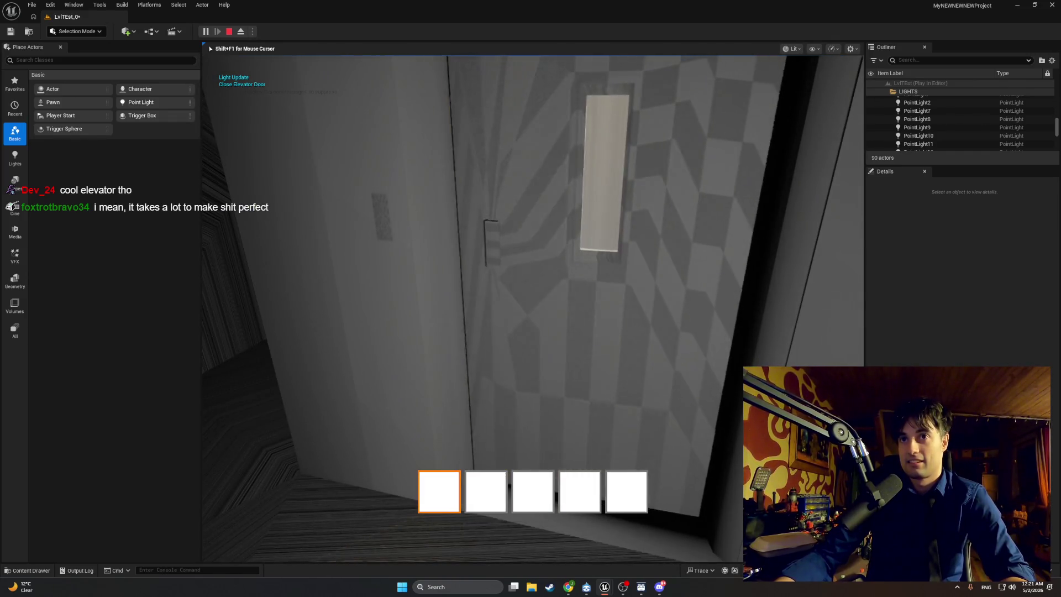
{"action": "key", "text": "w"}
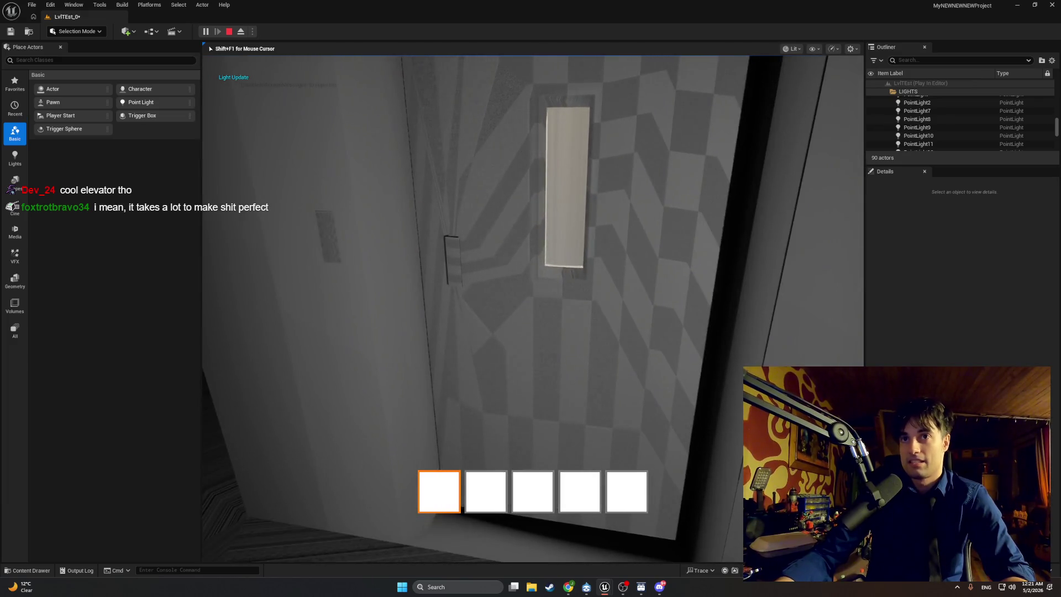
{"action": "key", "text": "s"}
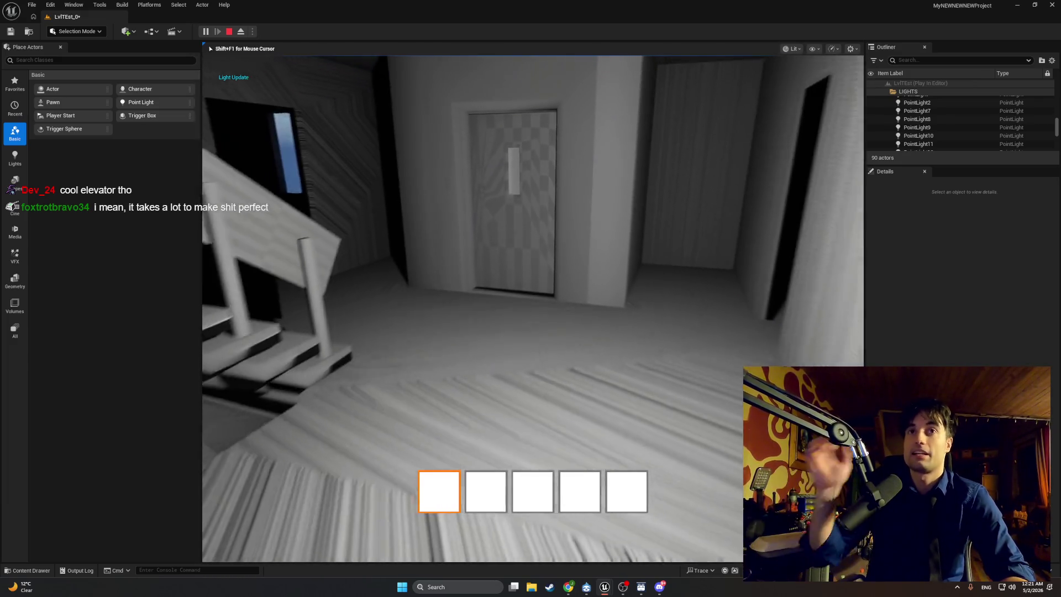
{"action": "key", "text": "Escape"}
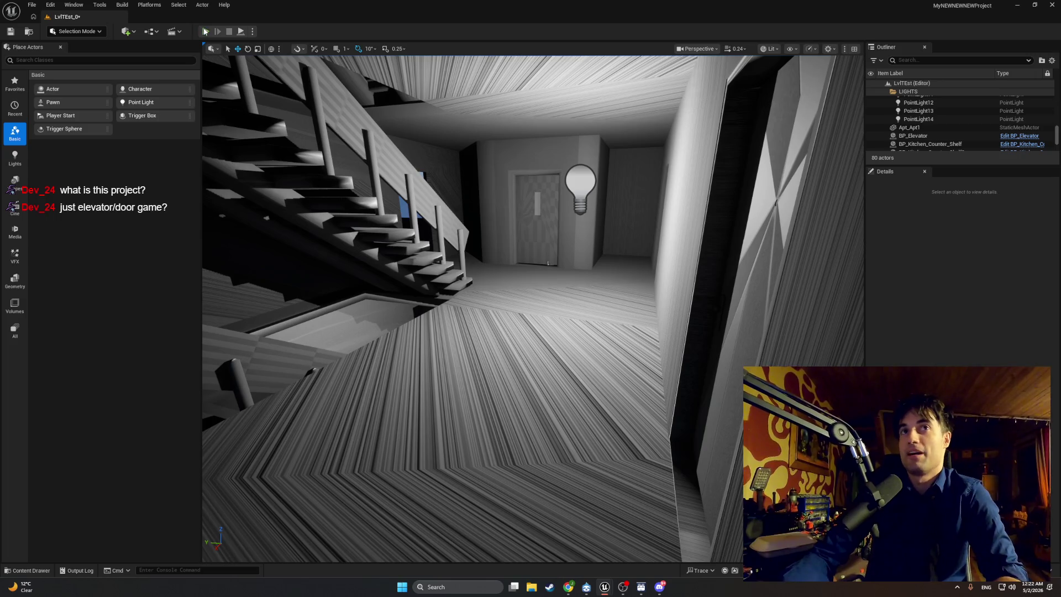
Start a Play In Editor session from the toolbar Play button.
{"action": "left_click", "coordinate": [204, 30]}
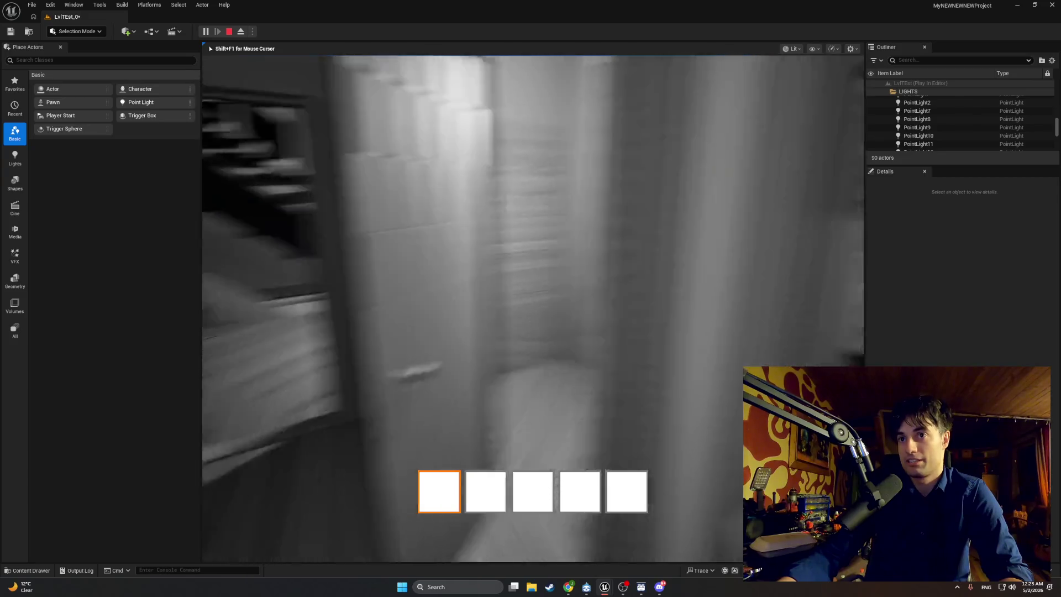
In play mode, open the fridge, sink cabinet door and window pane with E, then exit with Esc.
{"action": "key", "text": "e"}
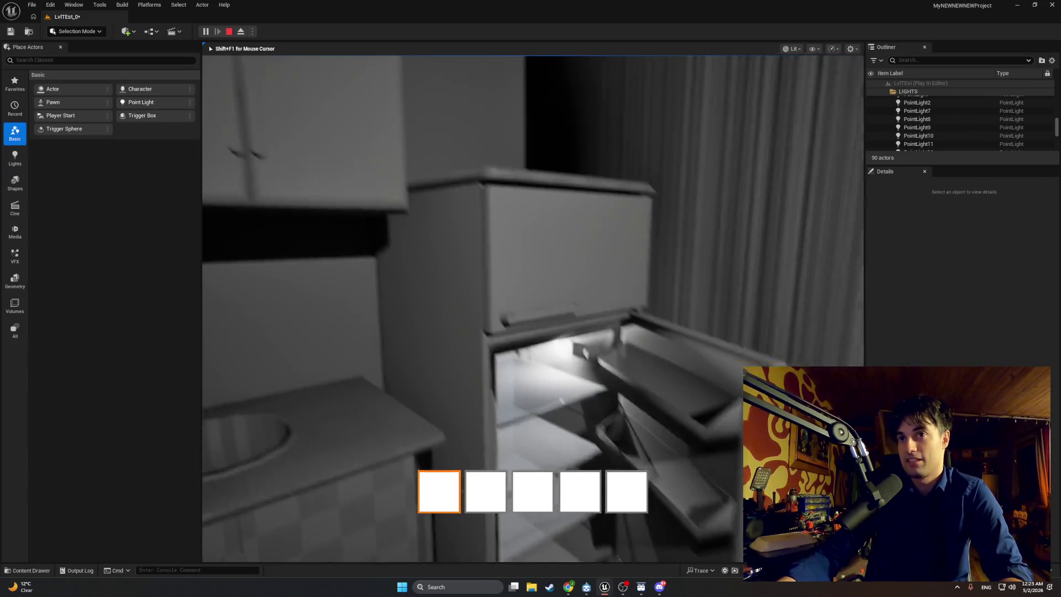
{"action": "key", "text": "e"}
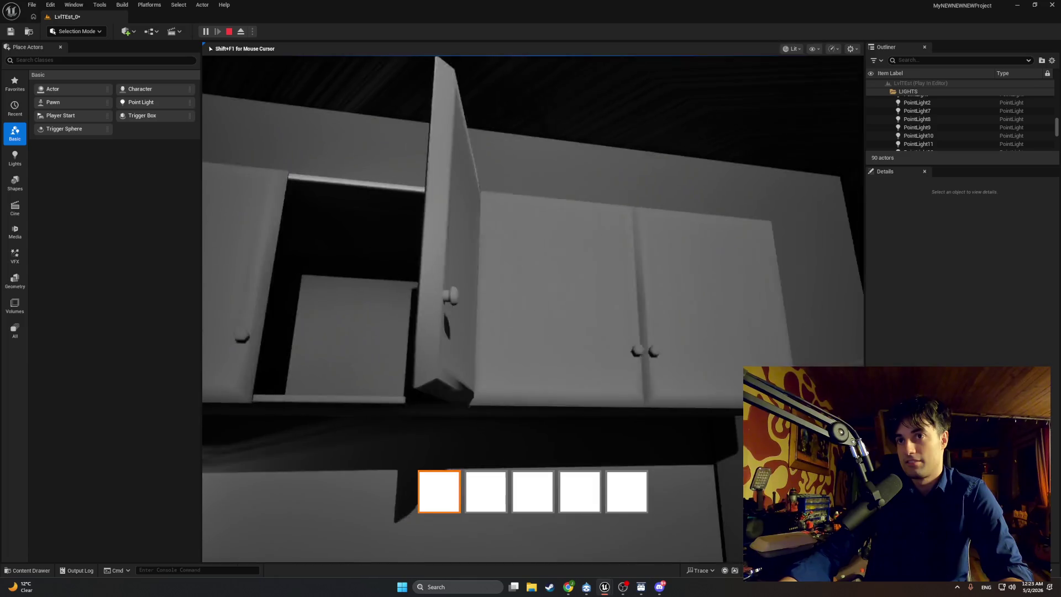
{"action": "key", "text": "e"}
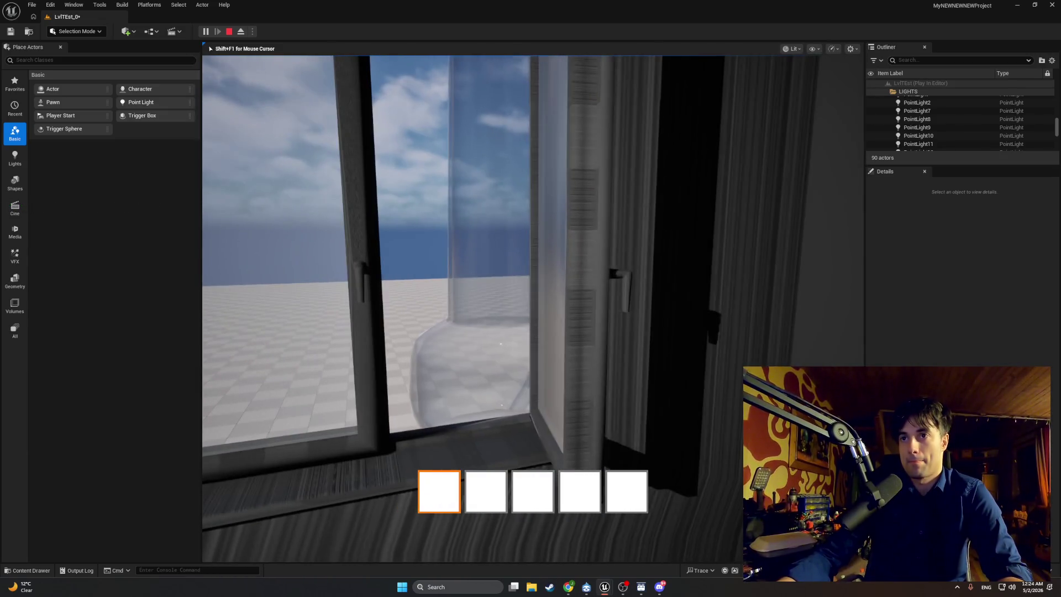
{"action": "key", "text": "Escape"}
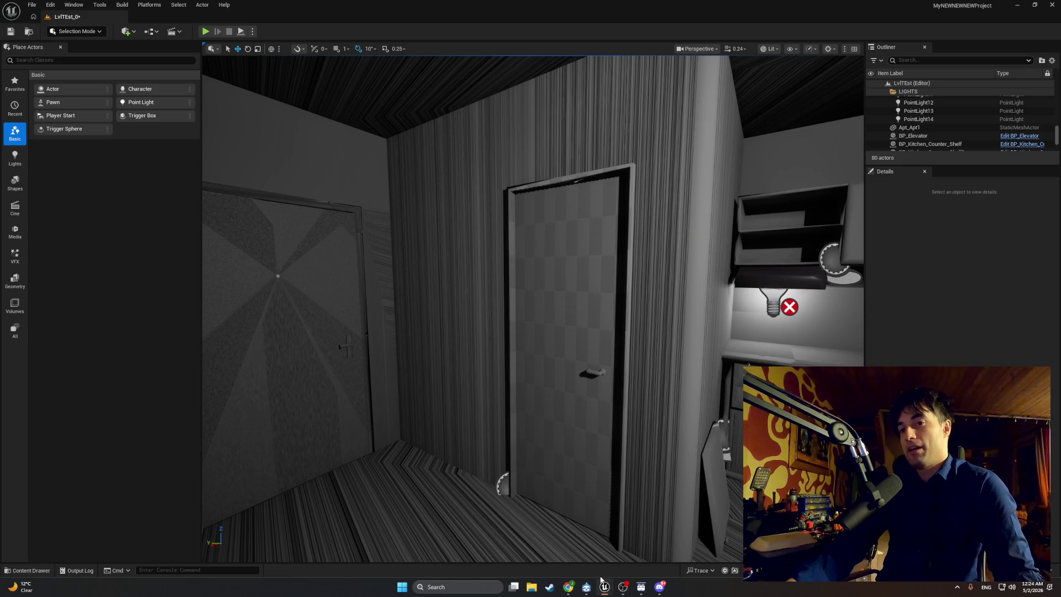
Switch to the BP_FirstPersonCharacter Blueprint editor and look over its event graph.
{"action": "mouse_move", "coordinate": [604, 587]}
{"action": "left_click", "coordinate": [644, 545]}
{"action": "scroll", "coordinate": [467, 333], "scroll_direction": "down", "scroll_amount": 9}
{"action": "scroll", "coordinate": [460, 313], "scroll_direction": "up", "scroll_amount": 3}
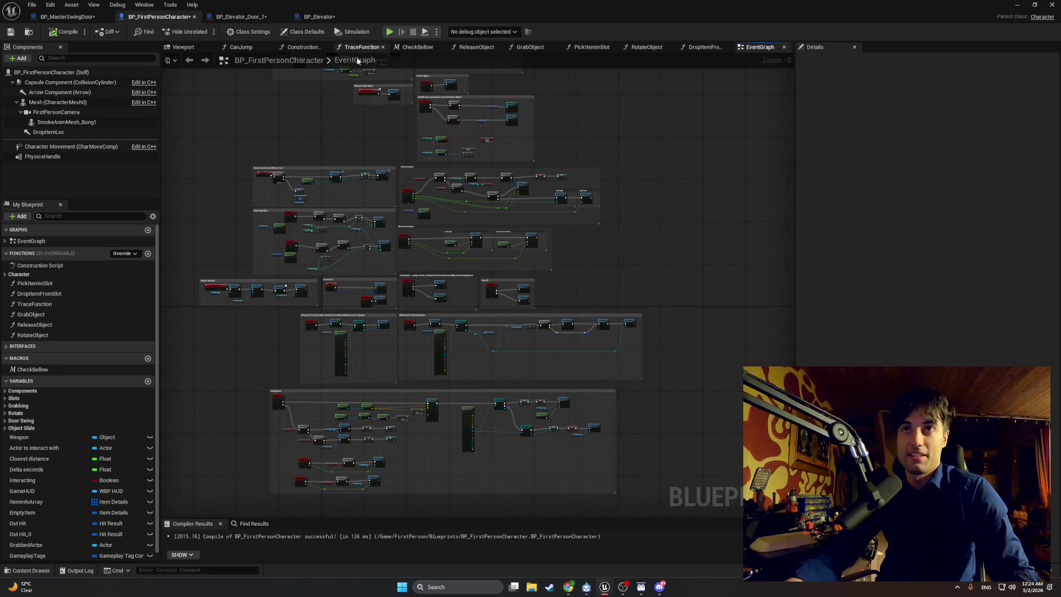
{"action": "scroll", "coordinate": [94, 398], "scroll_direction": "down", "scroll_amount": 1}
Show the Elevator folder in the Content Drawer, then bring up Diversion.
{"action": "key", "text": "ctrl+space"}
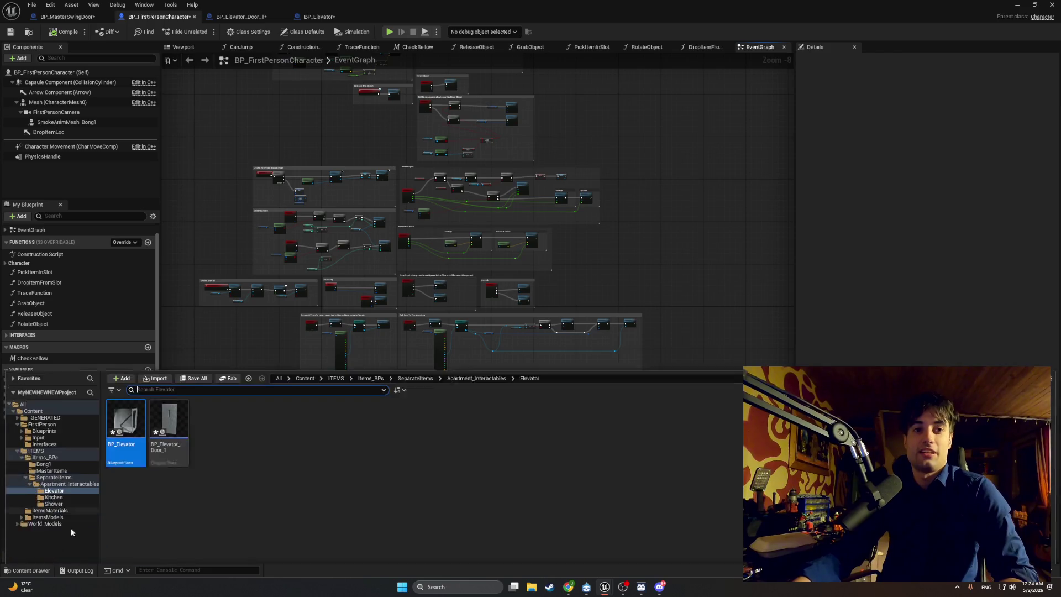
{"action": "left_click", "coordinate": [22, 423]}
{"action": "left_click", "coordinate": [22, 416]}
{"action": "left_click", "coordinate": [18, 409]}
{"action": "left_click", "coordinate": [18, 409]}
{"action": "left_click", "coordinate": [18, 409]}
{"action": "left_click", "coordinate": [18, 408]}
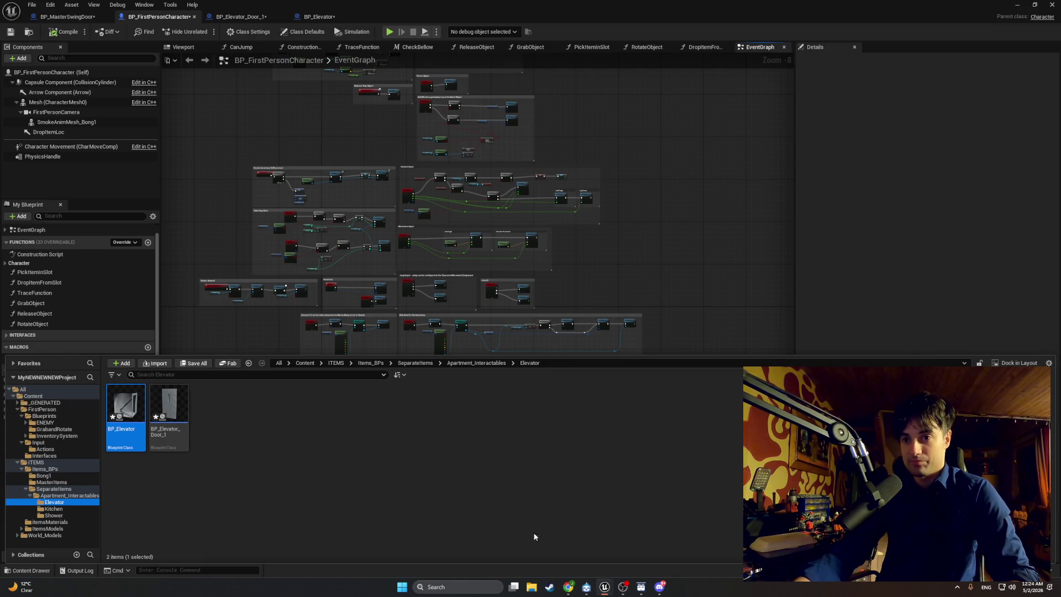
{"action": "left_click", "coordinate": [586, 587]}
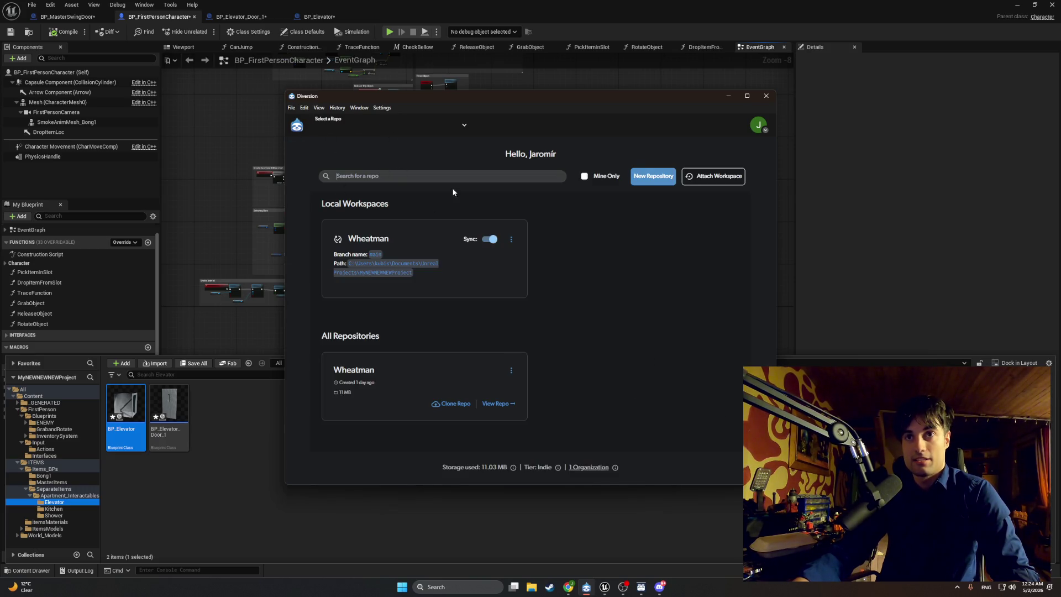
Open the Wheatman workspace and filter to changed files, confirming nothing is pending.
{"action": "left_click", "coordinate": [396, 254]}
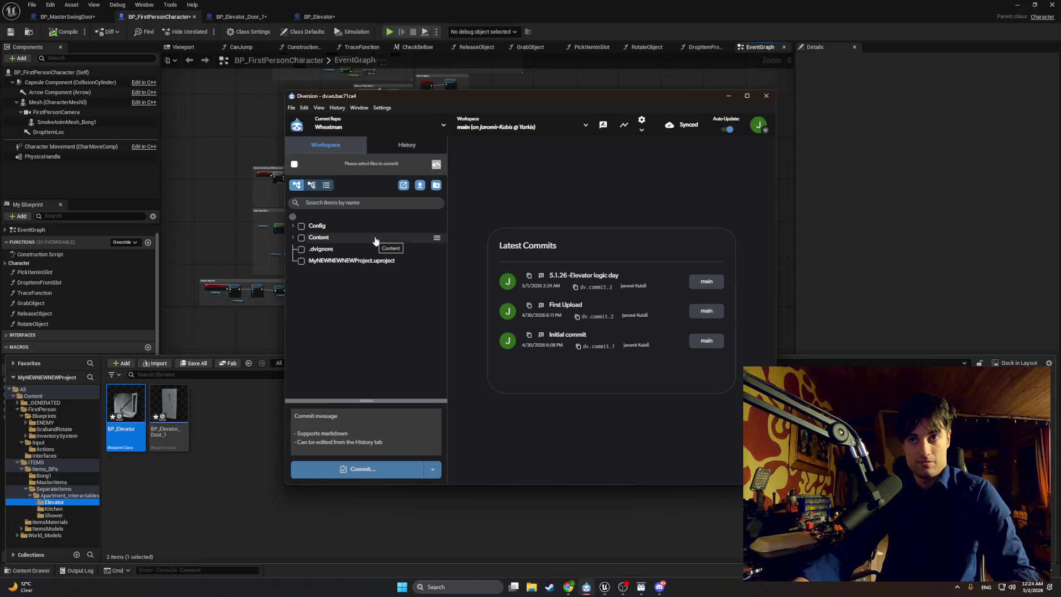
{"action": "left_click", "coordinate": [312, 184]}
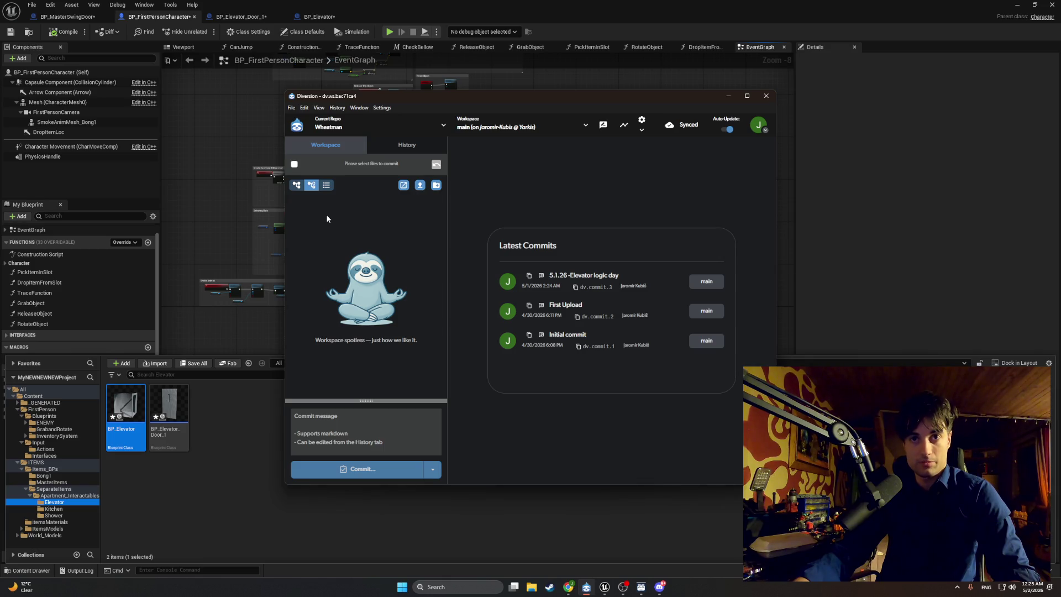
{"action": "key", "text": "alt+Tab"}
{"action": "key", "text": "ctrl+space"}
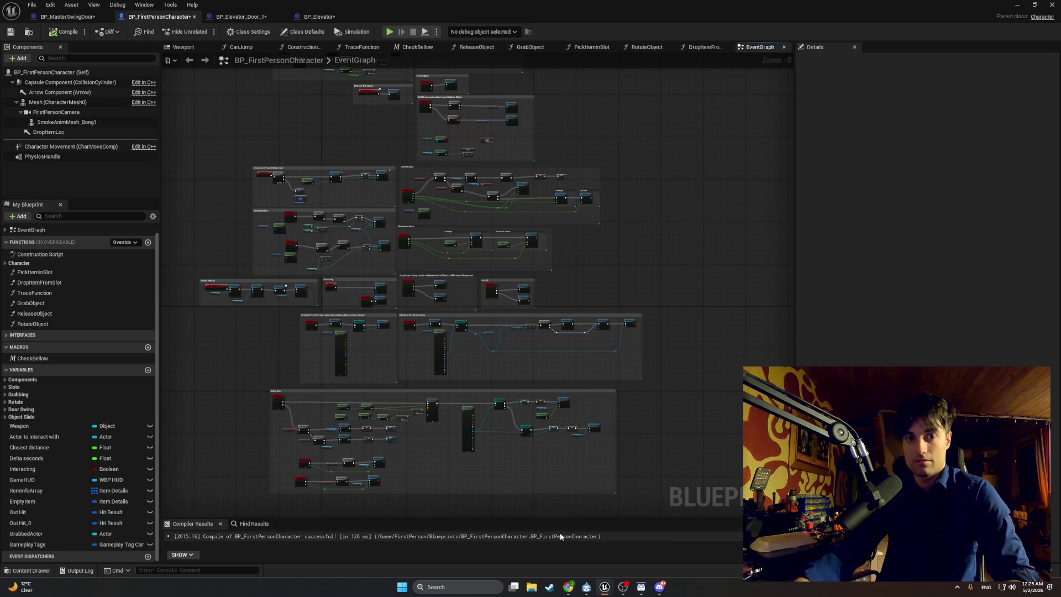
{"action": "key", "text": "ctrl+space"}
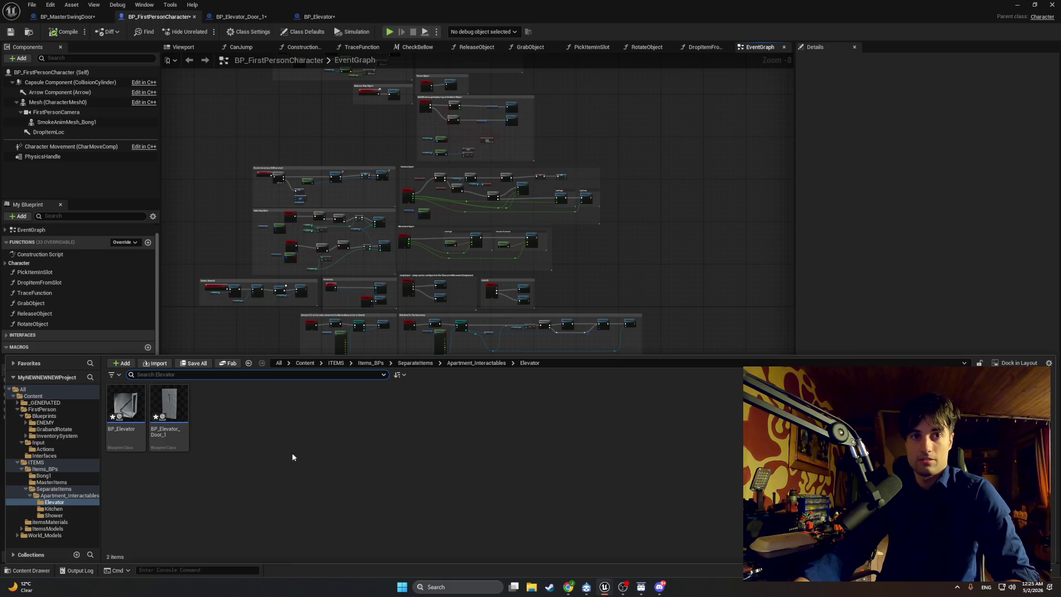
Compare Diversion's All items tree and changed-files views, review the commit history, then return to Unreal.
{"action": "left_click", "coordinate": [587, 586]}
{"action": "left_click", "coordinate": [297, 186]}
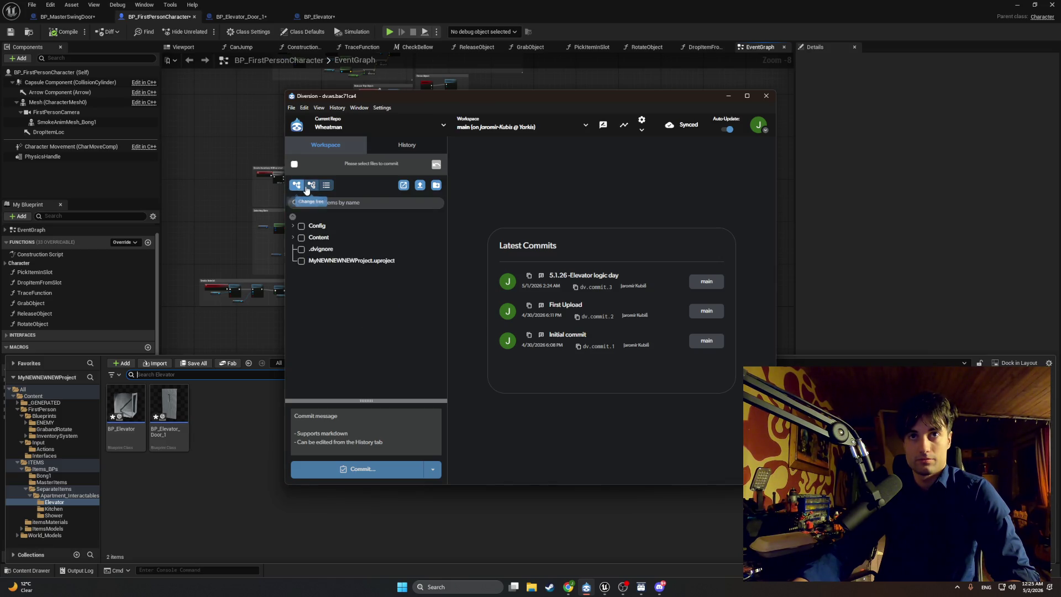
{"action": "left_click", "coordinate": [311, 185]}
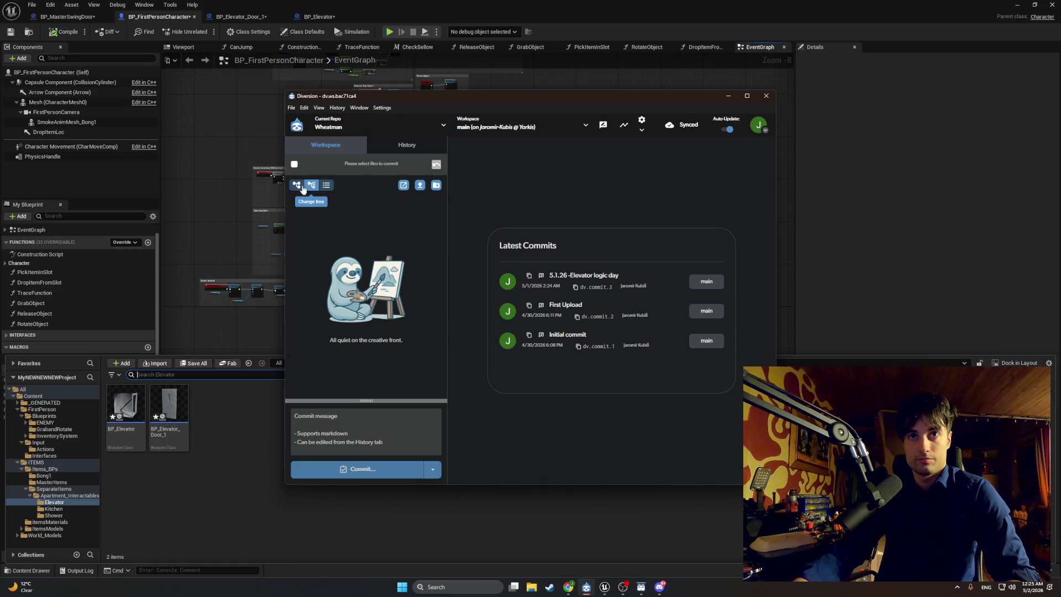
{"action": "left_click", "coordinate": [297, 185]}
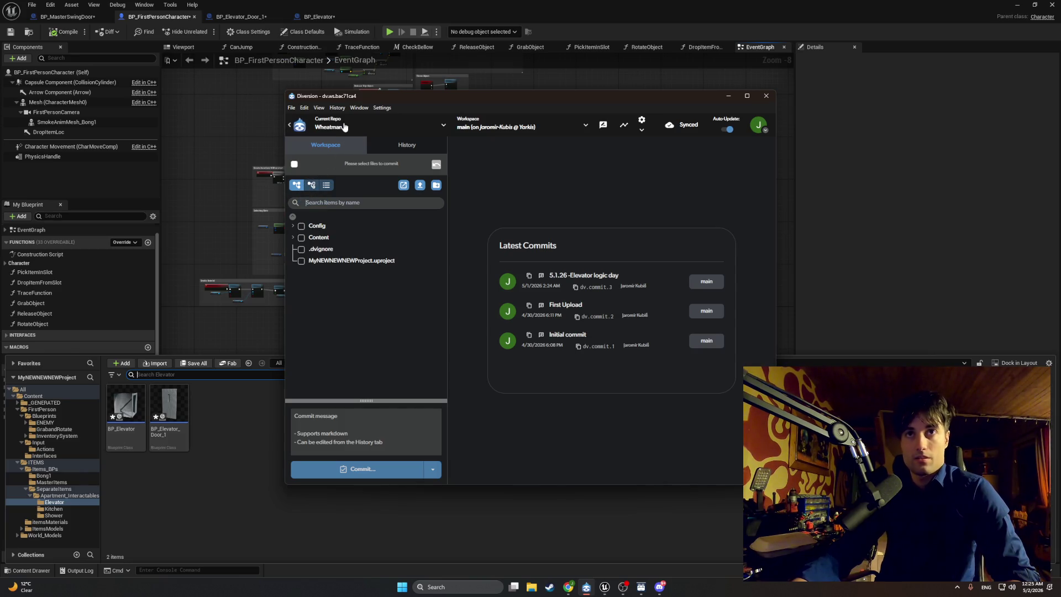
{"action": "left_click", "coordinate": [392, 145]}
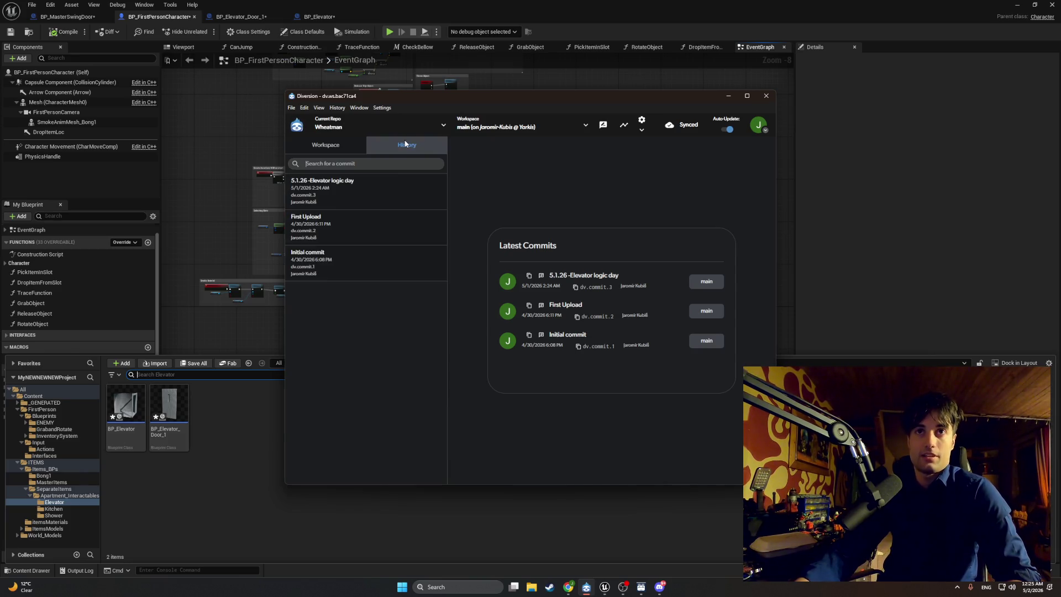
{"action": "left_click", "coordinate": [352, 146]}
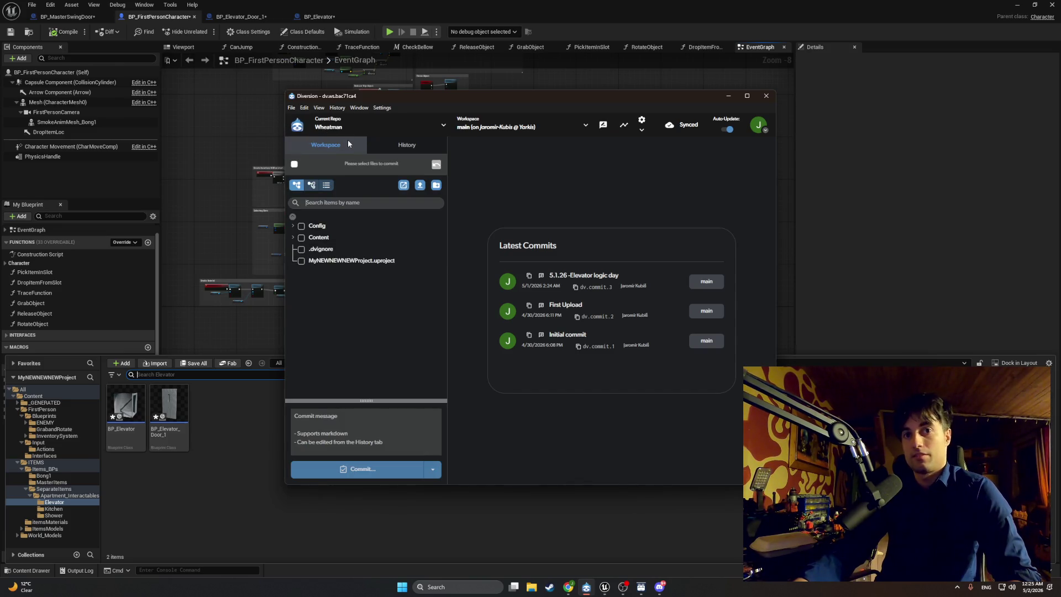
{"action": "key", "text": "alt+Tab"}
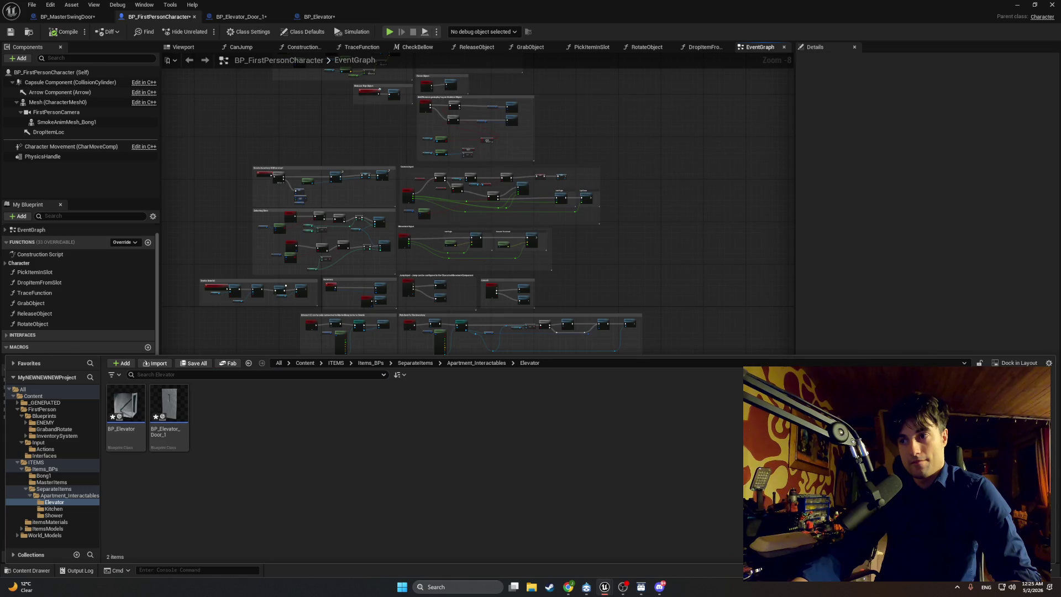
{"action": "left_click", "coordinate": [51, 4]}
{"action": "left_click", "coordinate": [73, 117]}
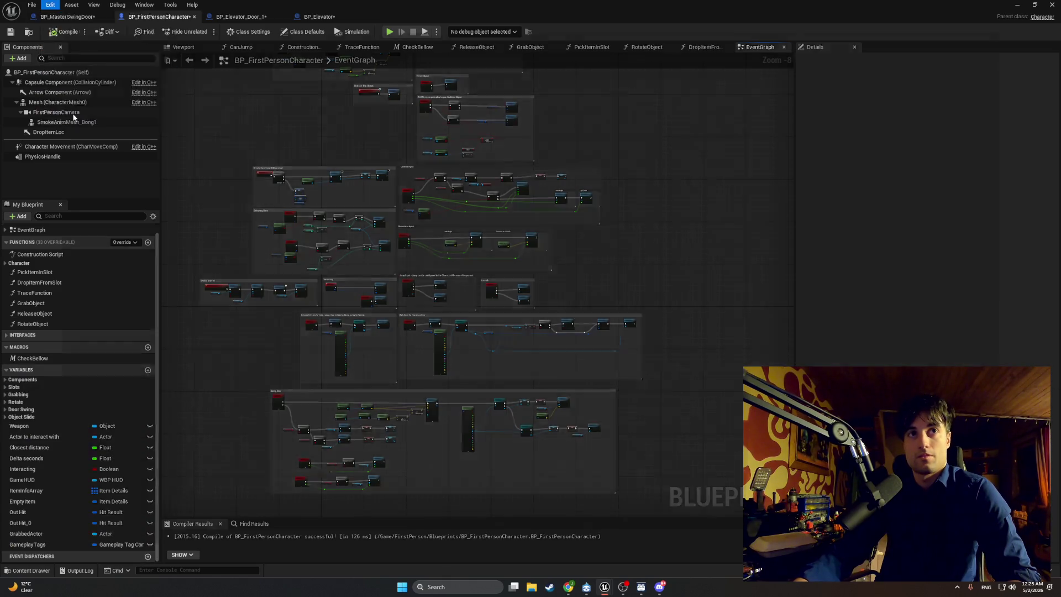
Search plugins for 'diver' to confirm Diversion Version Control 2.0.8, then accept Diversion as revision control provider.
{"action": "left_click", "coordinate": [180, 32]}
{"action": "type", "text": "dive"}
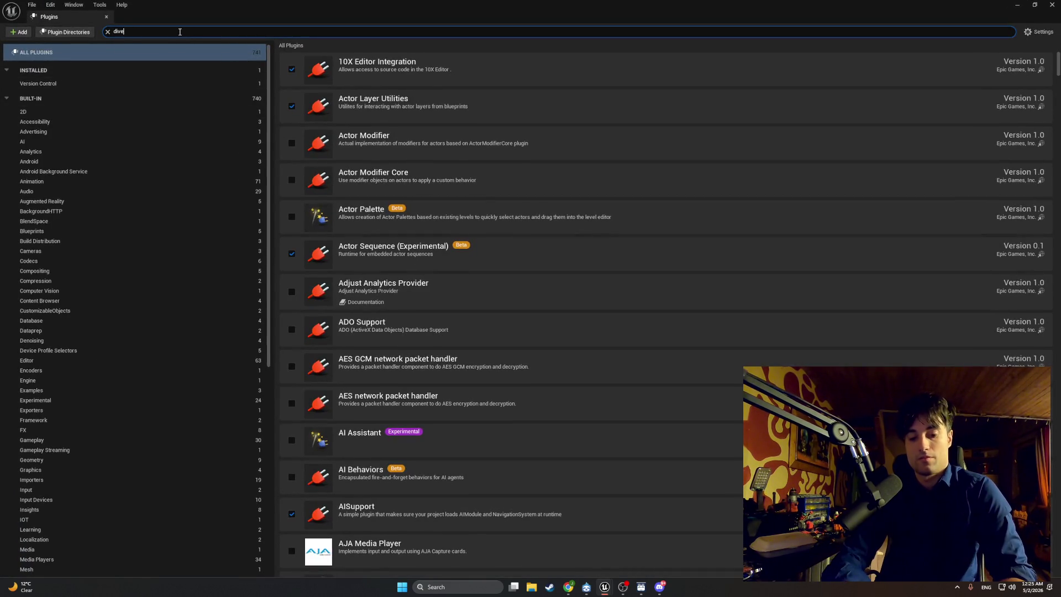
{"action": "type", "text": "r"}
{"action": "left_click", "coordinate": [1033, 4]}
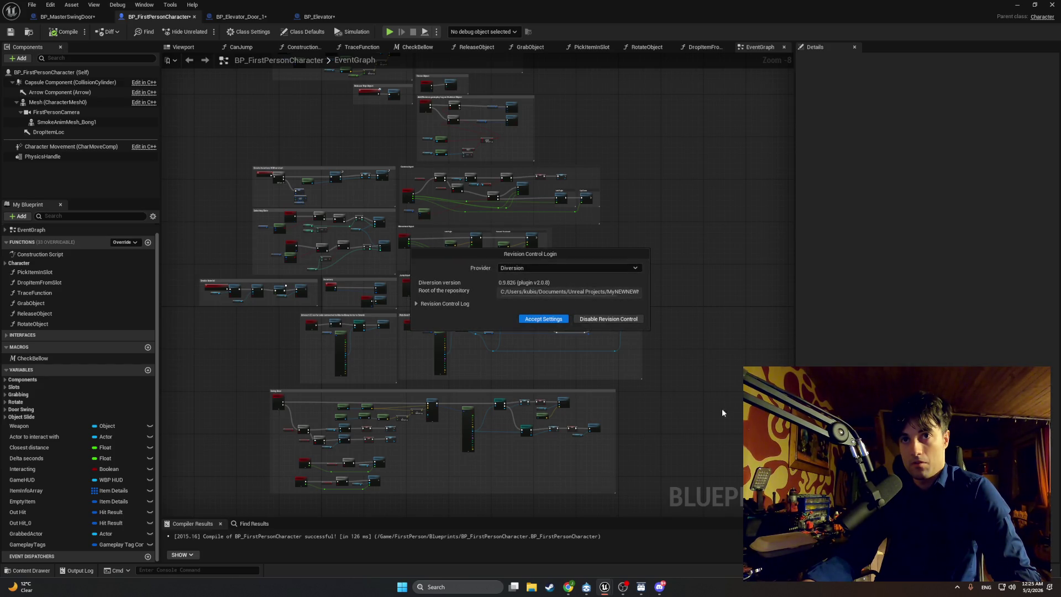
{"action": "left_click", "coordinate": [543, 319]}
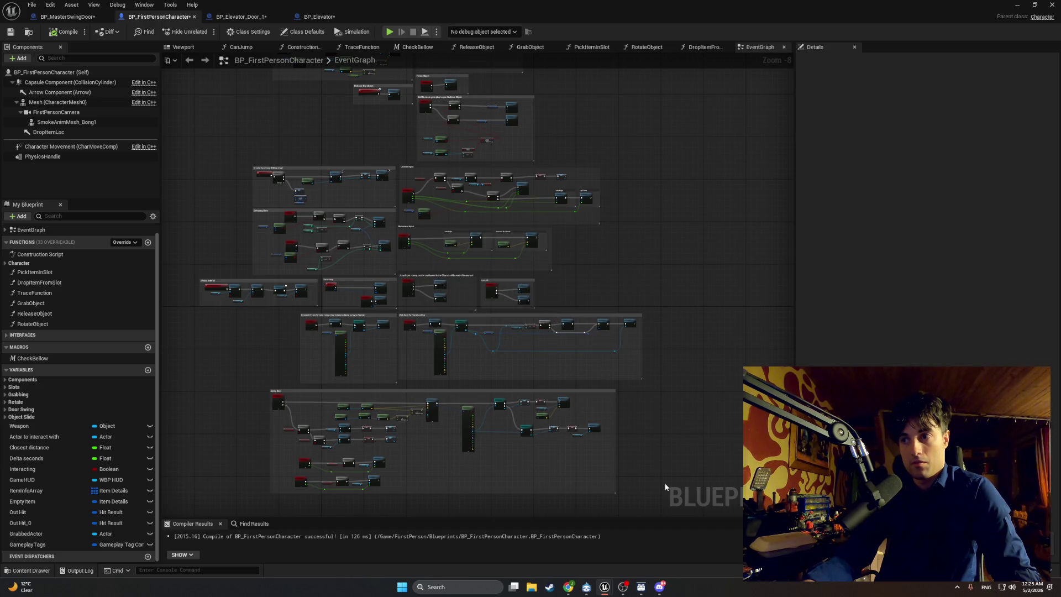
Review the 19 unsaved assets in View Changes, then compile BP_FirstPersonCharacter.
{"action": "key", "text": "ctrl+space"}
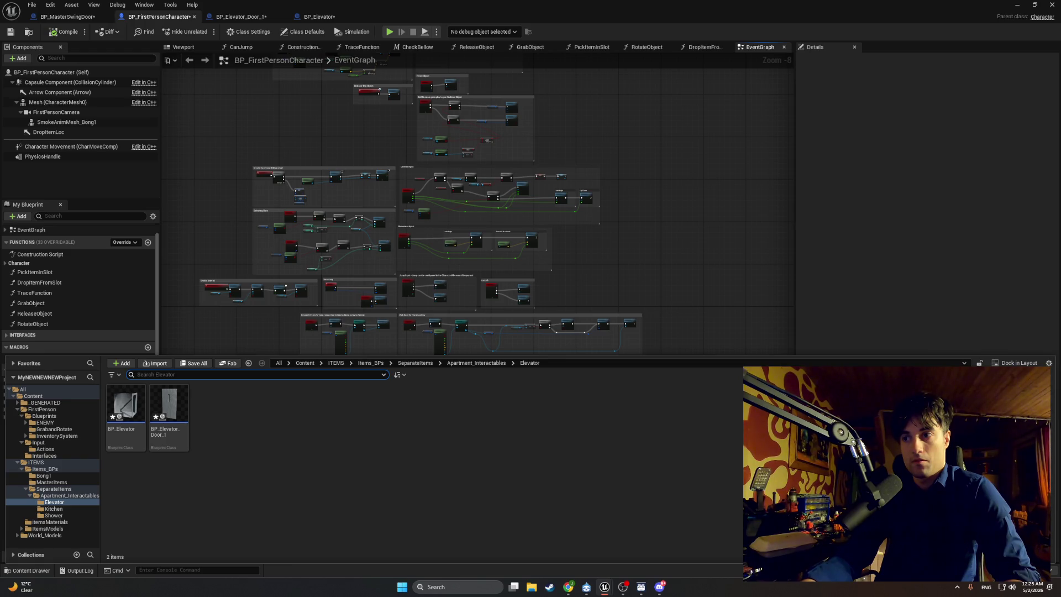
{"action": "key", "text": "ctrl+space"}
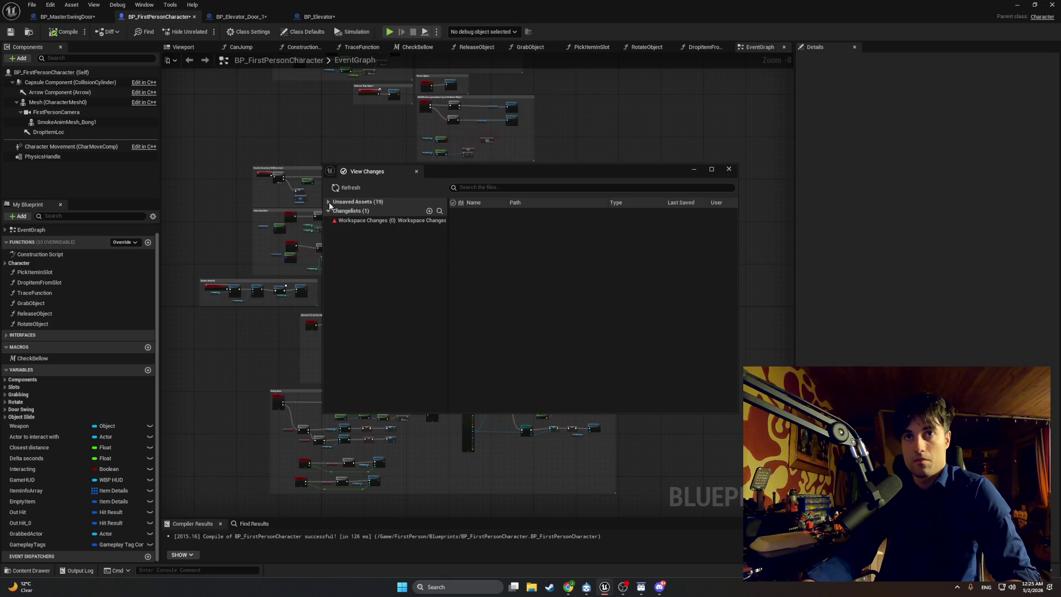
{"action": "left_click", "coordinate": [350, 210]}
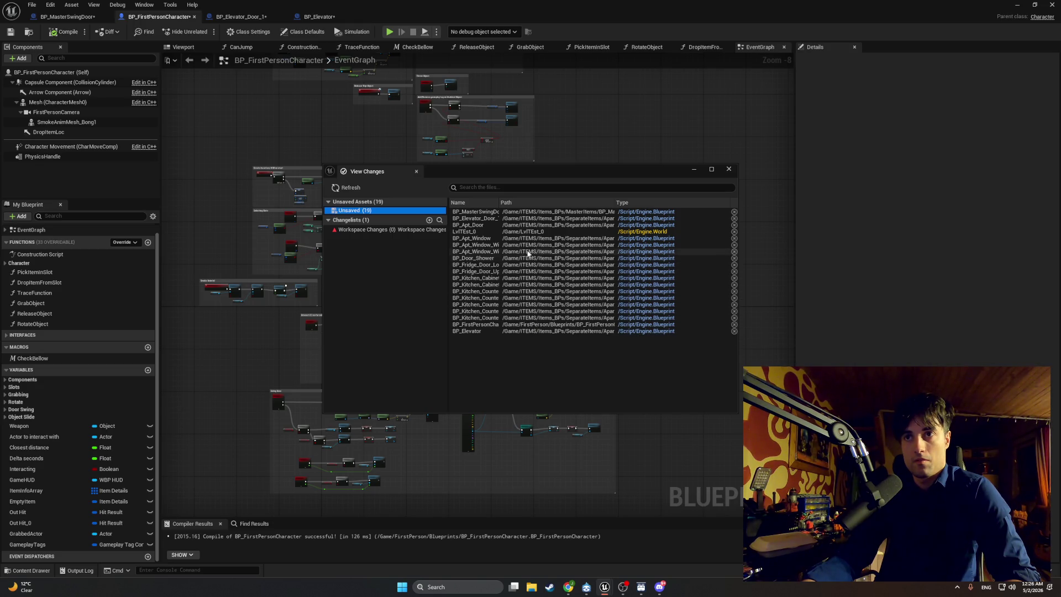
{"action": "left_click", "coordinate": [729, 169]}
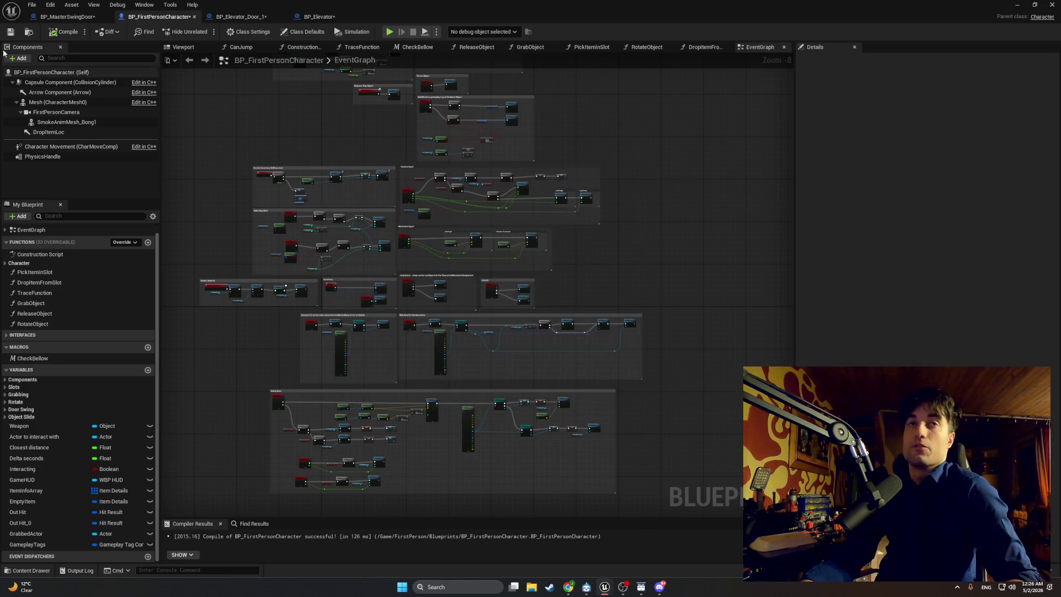
{"action": "left_click", "coordinate": [63, 32]}
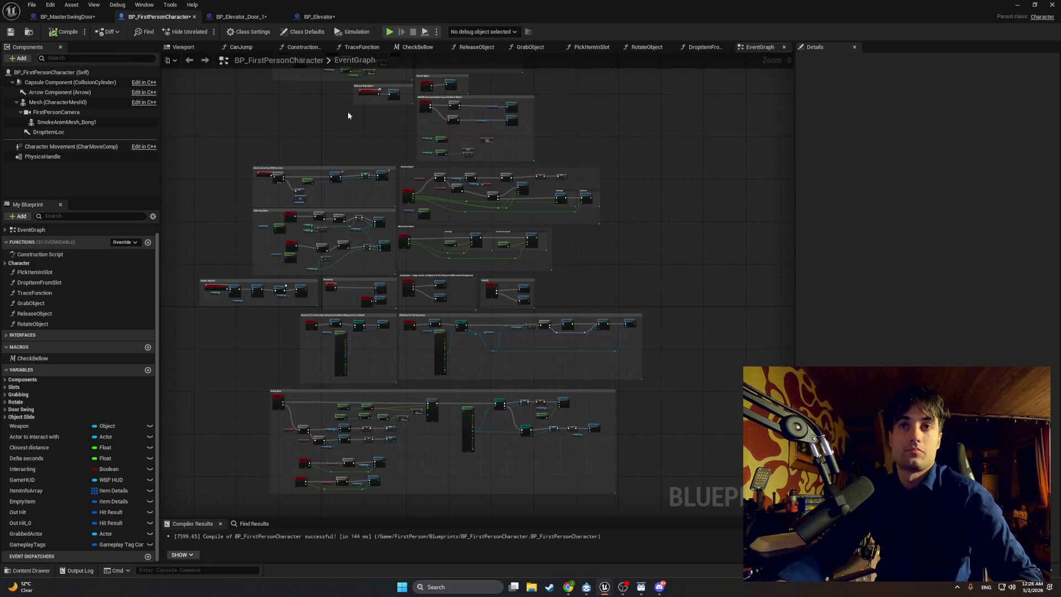
Check Diversion's pending changes view shows nothing, then return to the character's Event Graph.
{"action": "left_click", "coordinate": [587, 587]}
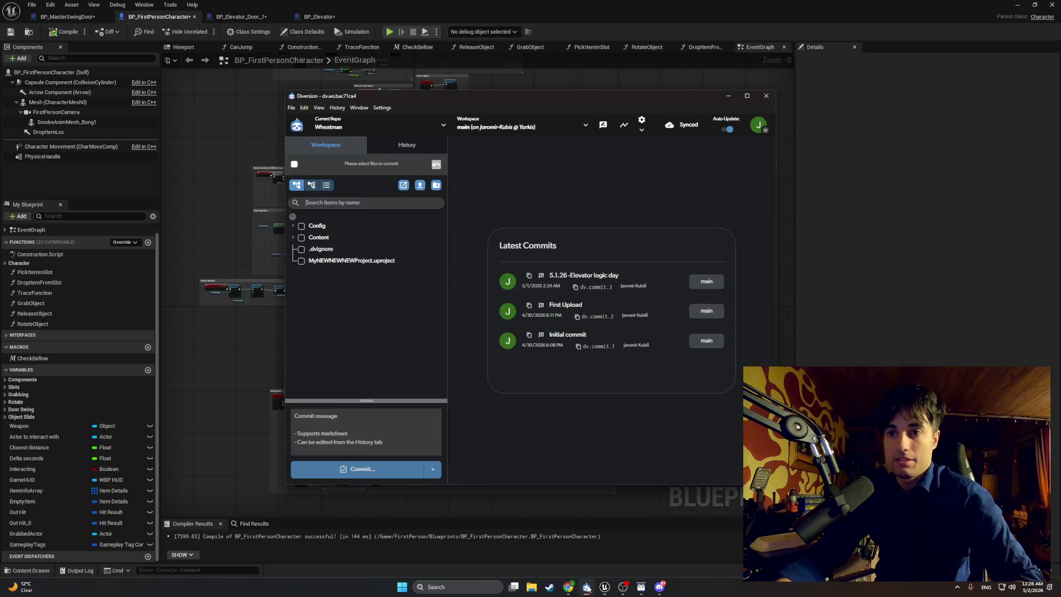
{"action": "left_click", "coordinate": [313, 185]}
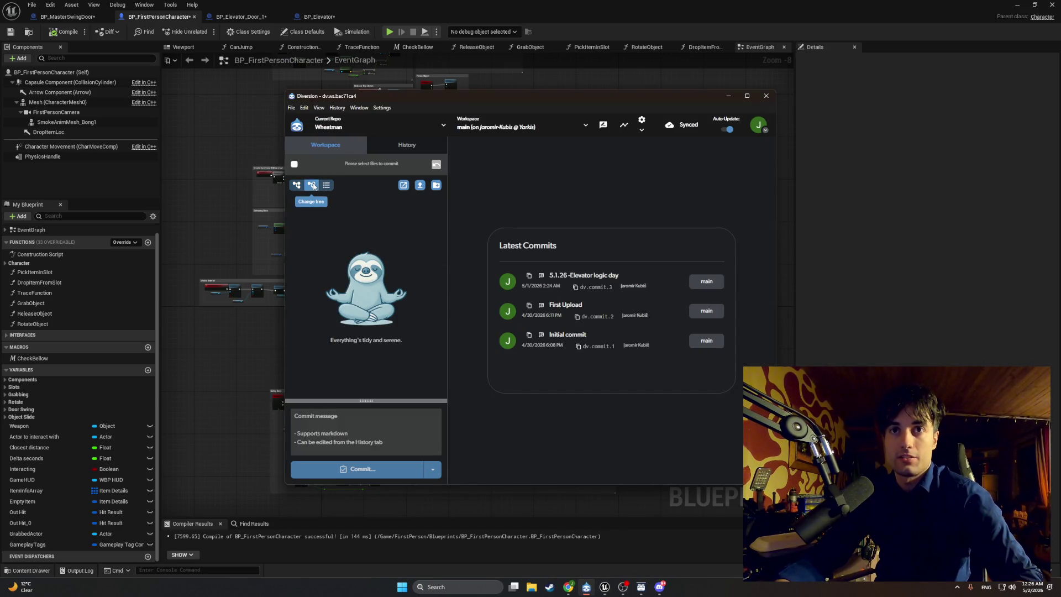
{"action": "left_click", "coordinate": [257, 330]}
{"action": "scroll", "coordinate": [296, 327], "scroll_direction": "up", "scroll_amount": 8}
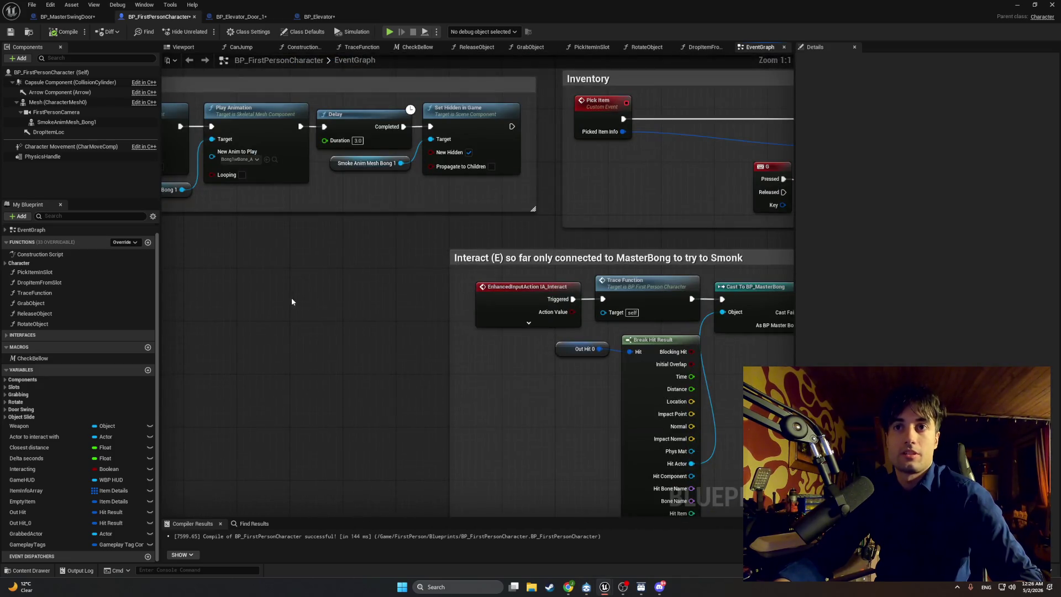
{"action": "scroll", "coordinate": [296, 303], "scroll_direction": "down", "scroll_amount": 8}
{"action": "scroll", "coordinate": [289, 118], "scroll_direction": "up", "scroll_amount": 3}
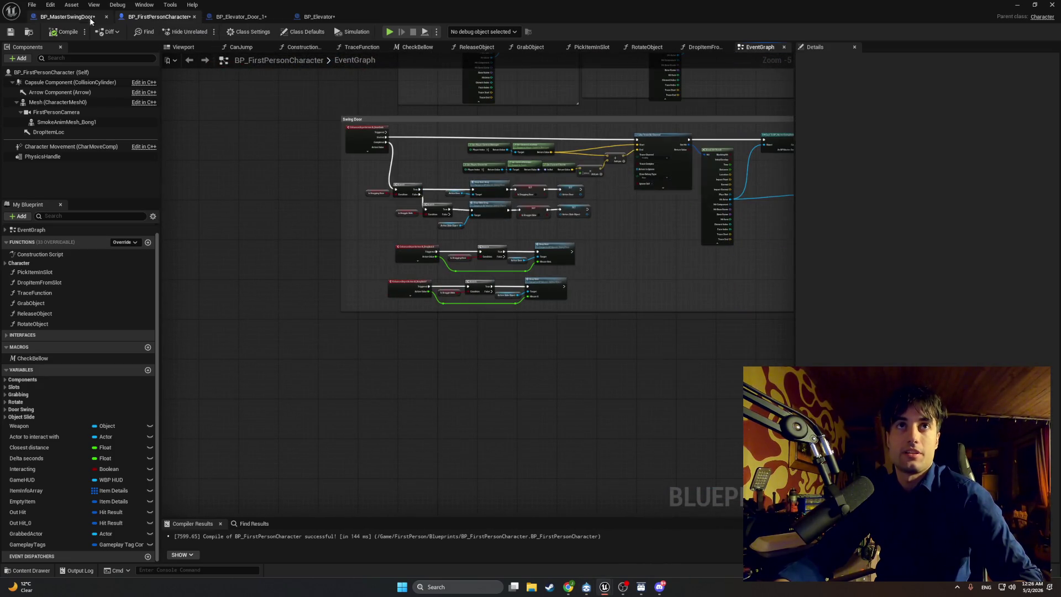
Place a Branch node in BP_MasterSwingDoor's StartDoorDrag graph and compile the Blueprint.
{"action": "left_click", "coordinate": [96, 20]}
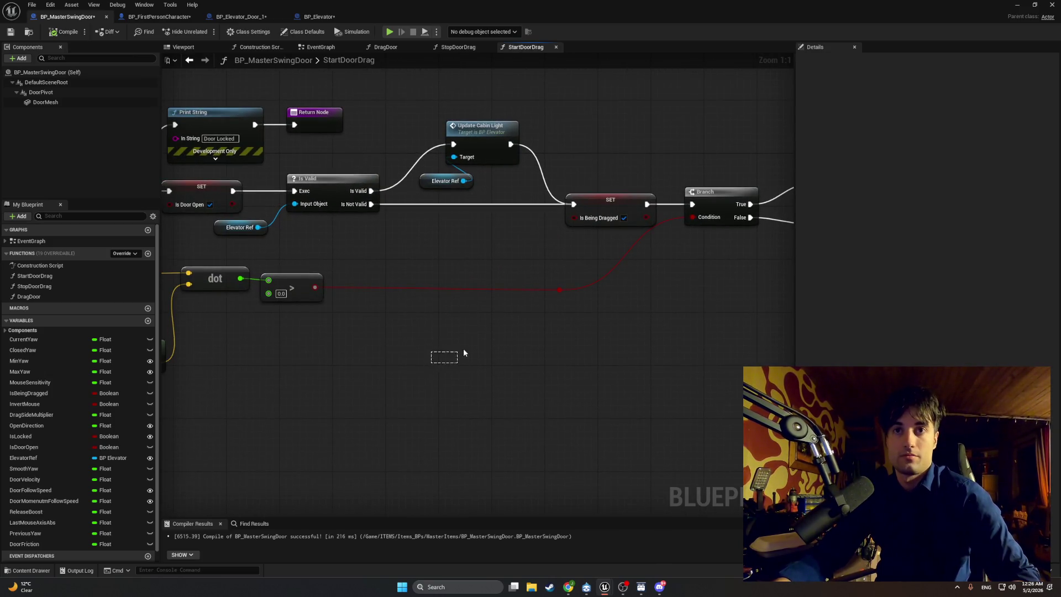
{"action": "left_click", "coordinate": [436, 362]}
{"action": "left_click", "coordinate": [68, 32]}
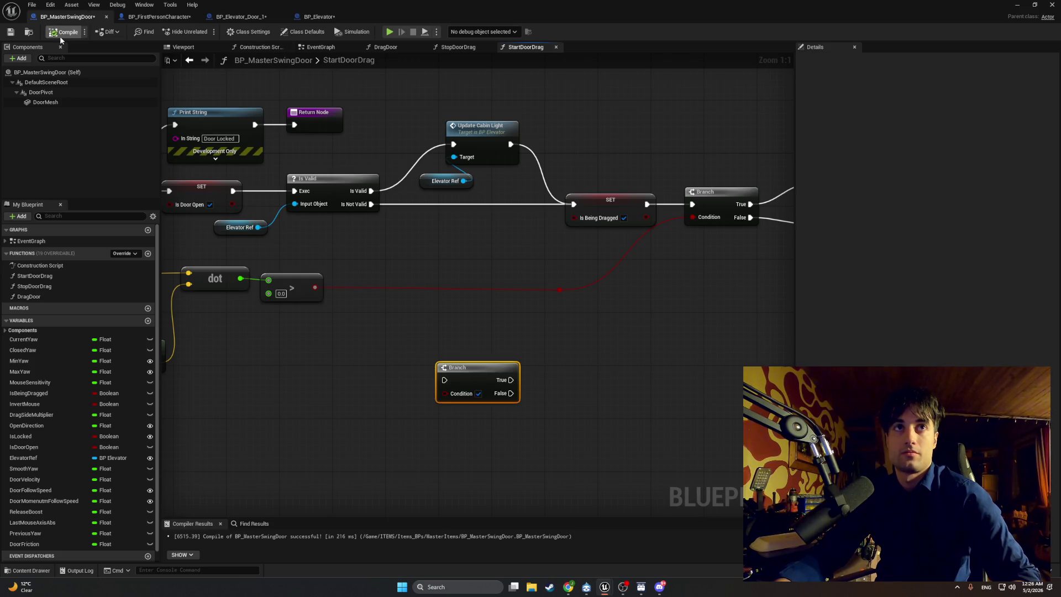
{"action": "left_click", "coordinate": [584, 589]}
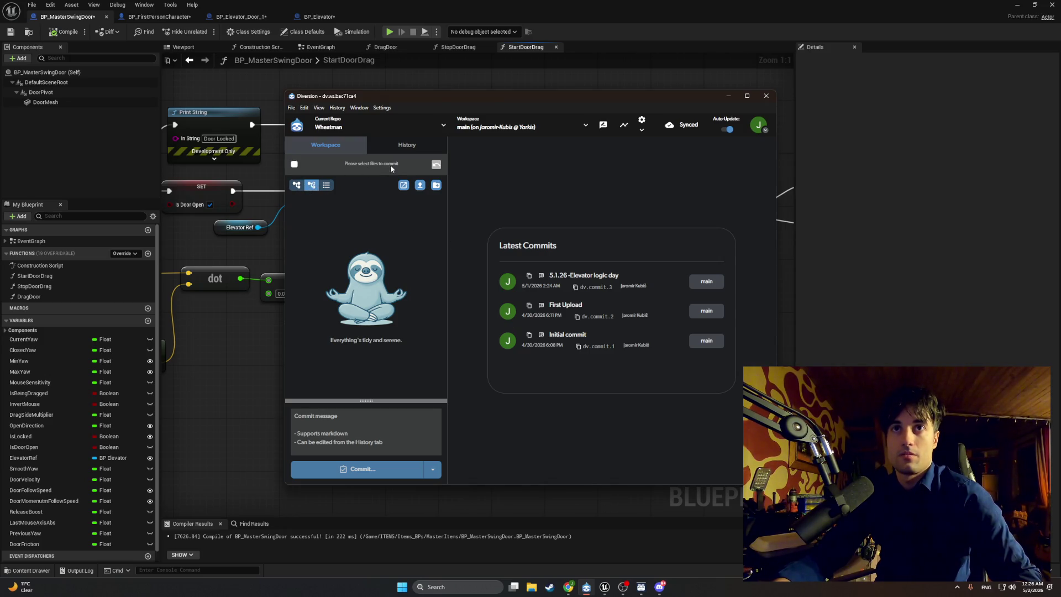
Cancel the accidental Diversion file upload, restore the file tree view, and minimise Diversion.
{"action": "left_click_drag", "start_coordinate": [333, 280], "coordinate": [363, 335]}
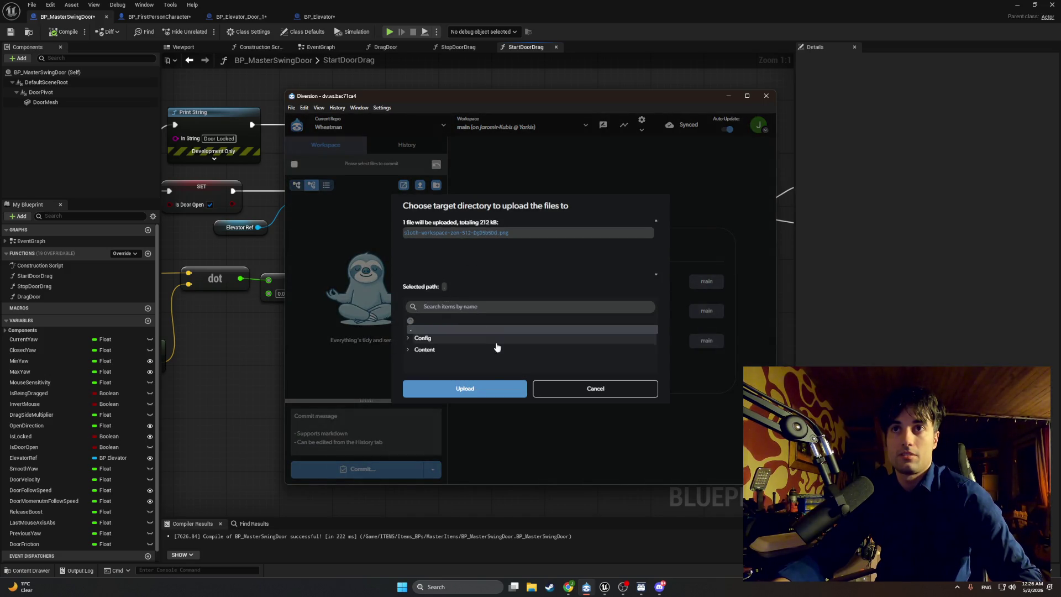
{"action": "left_click", "coordinate": [552, 389]}
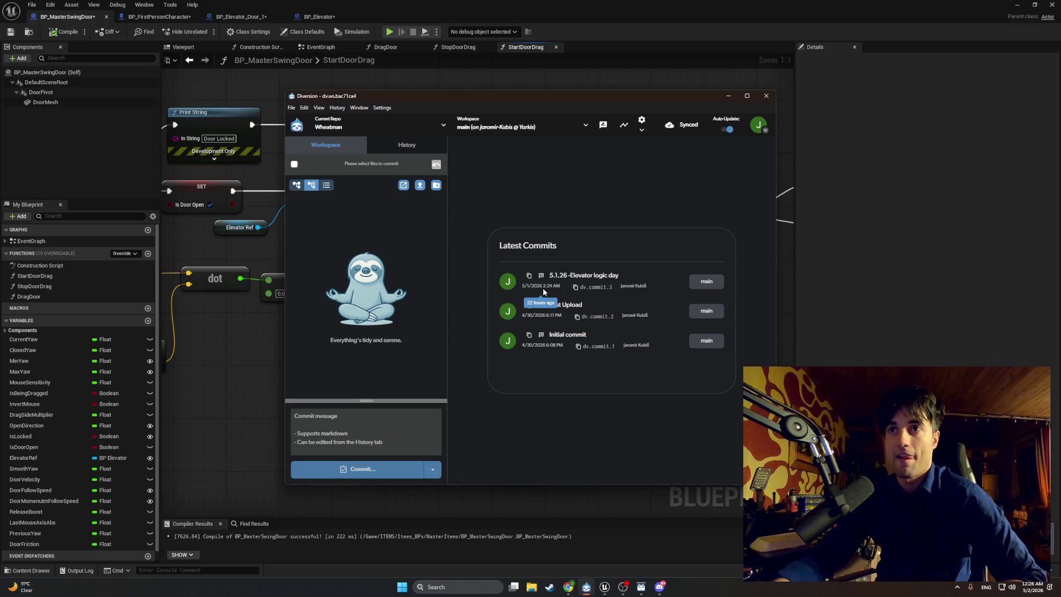
{"action": "left_click", "coordinate": [297, 184]}
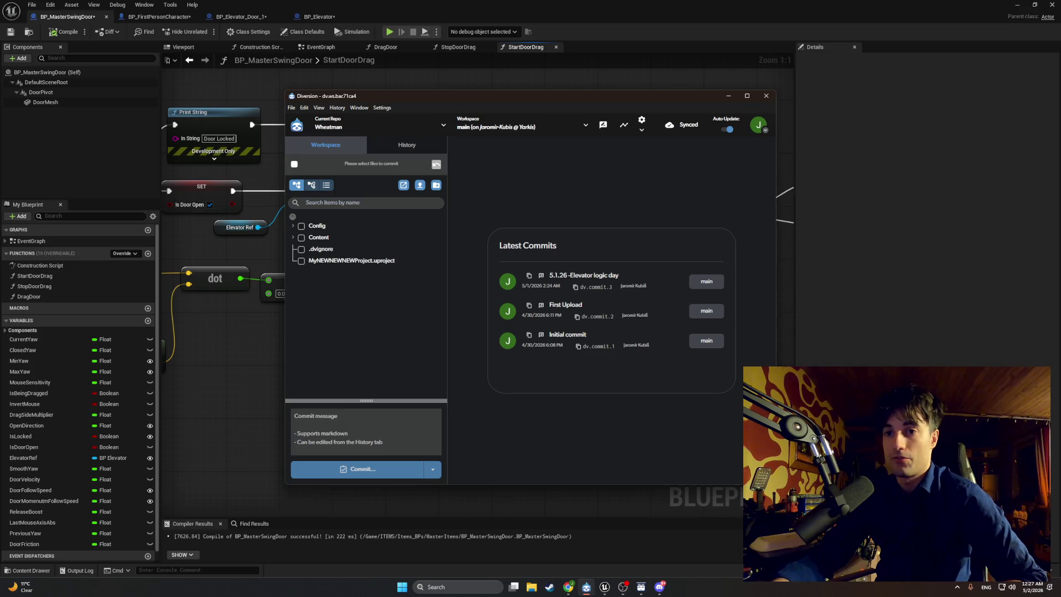
{"action": "left_click", "coordinate": [728, 96]}
{"action": "left_click_drag", "start_coordinate": [515, 417], "coordinate": [427, 372]}
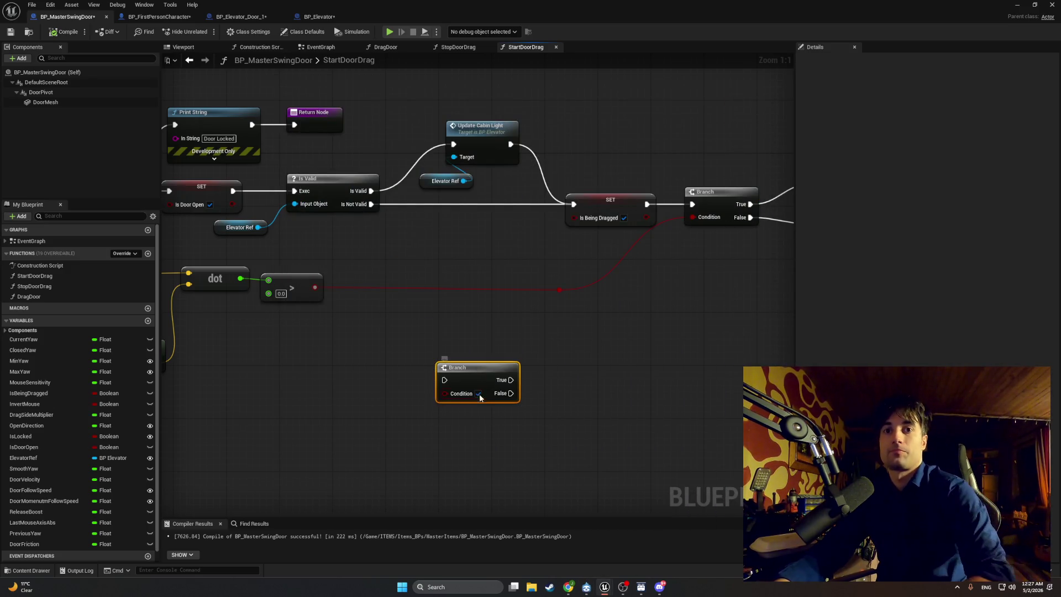
Delete the stray Branch node, compile BP_MasterSwingDoor from its EventGraph, and open StopDoorDrag.
{"action": "key", "text": "Delete"}
{"action": "left_click", "coordinate": [31, 570]}
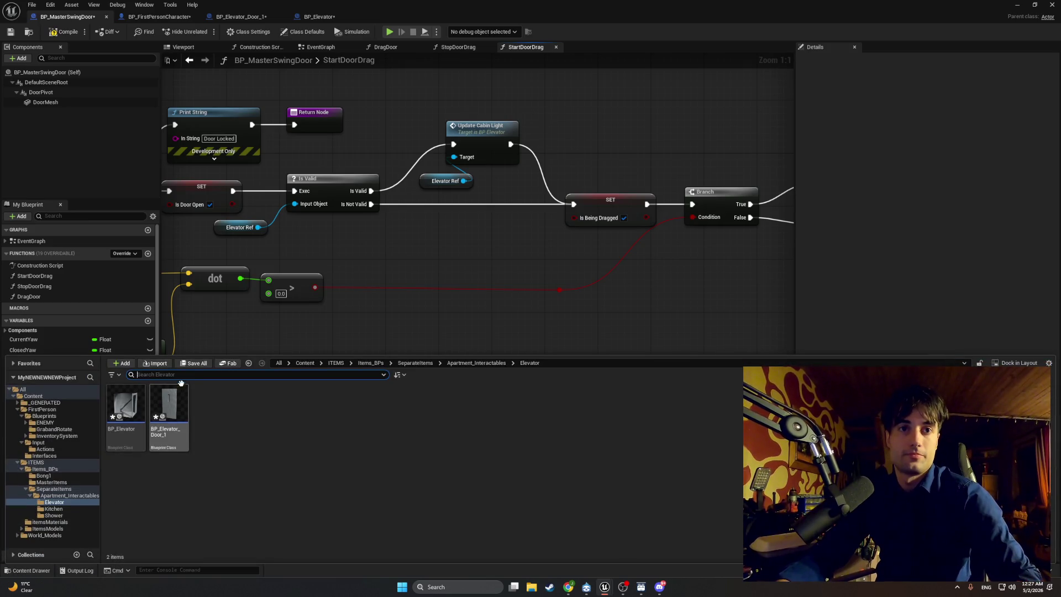
{"action": "mouse_move", "coordinate": [468, 315]}
{"action": "left_mouse_down"}
{"action": "mouse_move", "coordinate": [446, 324]}
{"action": "mouse_move", "coordinate": [443, 391]}
{"action": "mouse_move", "coordinate": [356, 402]}
{"action": "mouse_move", "coordinate": [584, 399]}
{"action": "left_mouse_up"}
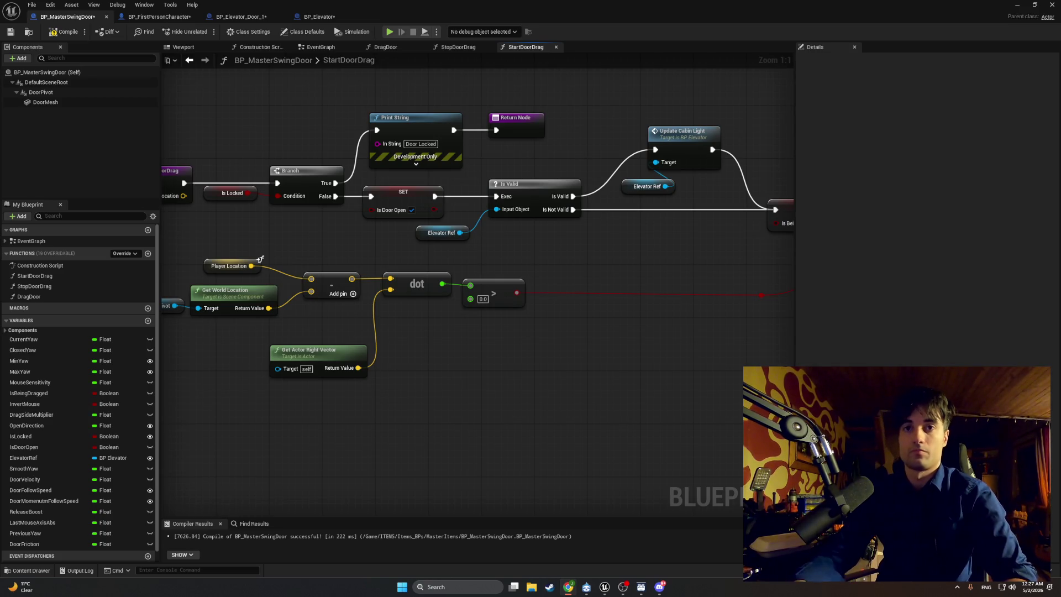
{"action": "left_click", "coordinate": [320, 47]}
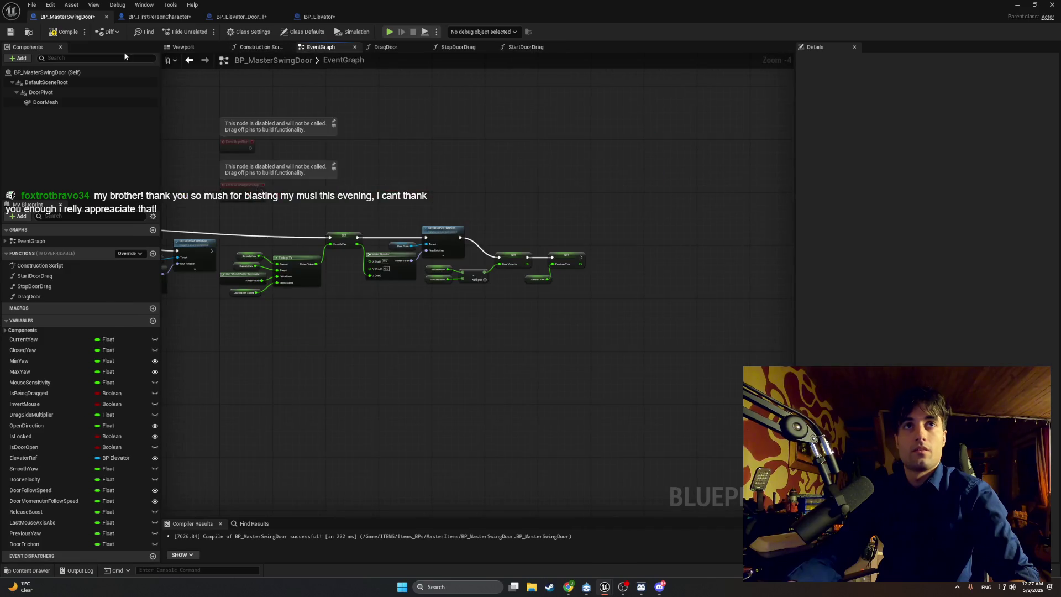
{"action": "left_click", "coordinate": [68, 36]}
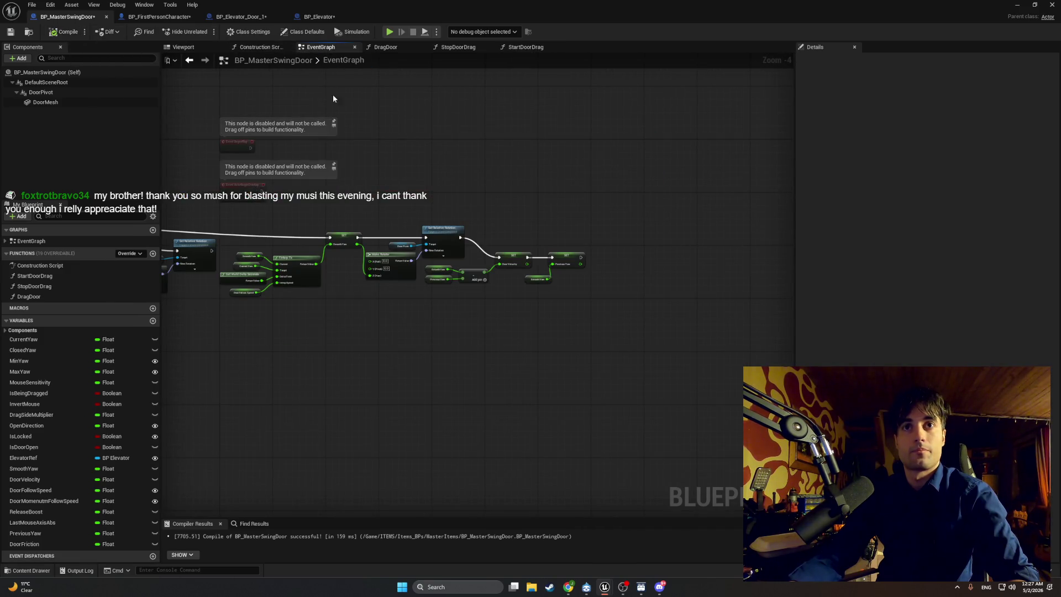
{"action": "left_click", "coordinate": [387, 47]}
{"action": "left_click", "coordinate": [457, 47]}
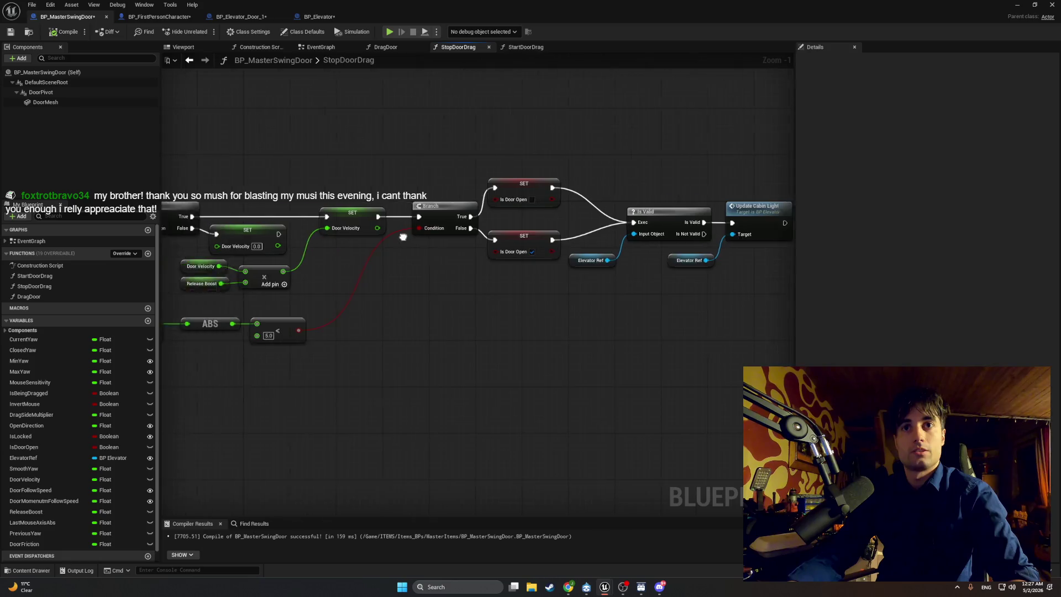
Change the StopDoorDrag < node's B threshold from 5.0 to 15.0 and recompile.
{"action": "type", "text": "1"}
{"action": "key", "text": "Return"}
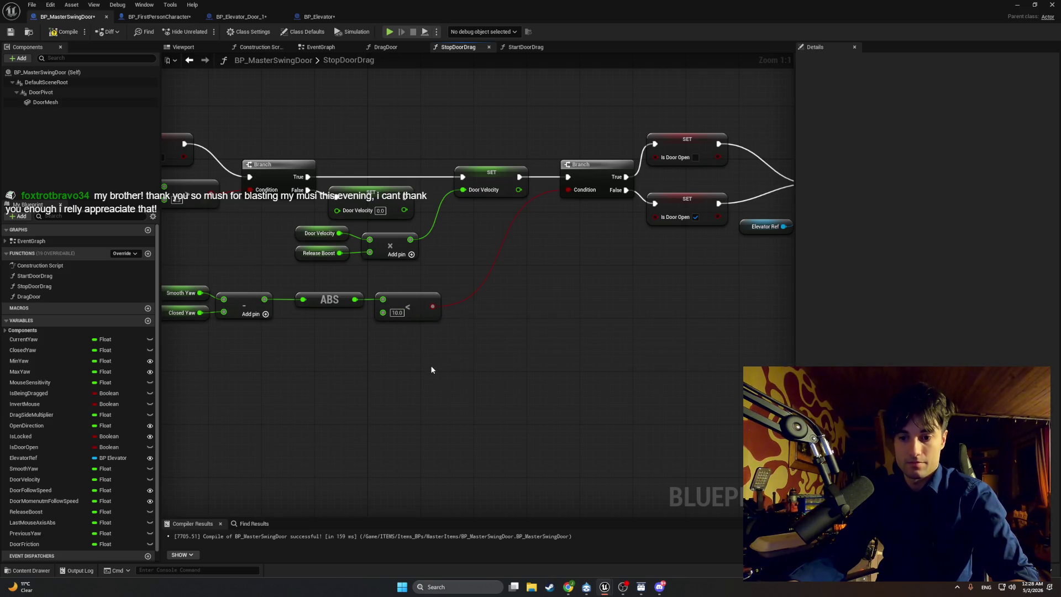
{"action": "left_click_drag", "start_coordinate": [431, 369], "coordinate": [505, 375]}
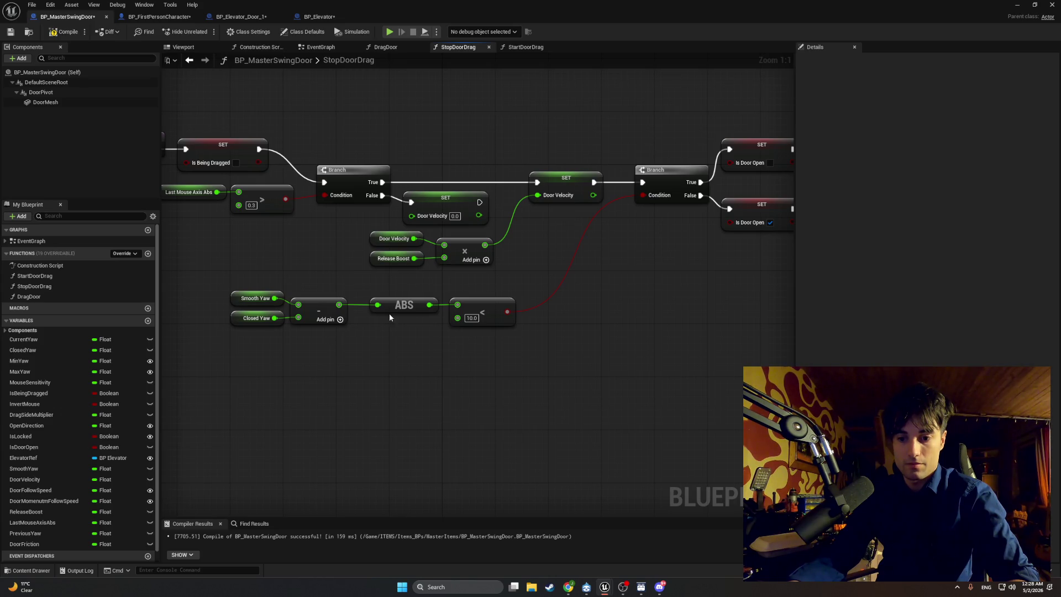
{"action": "left_click", "coordinate": [474, 319]}
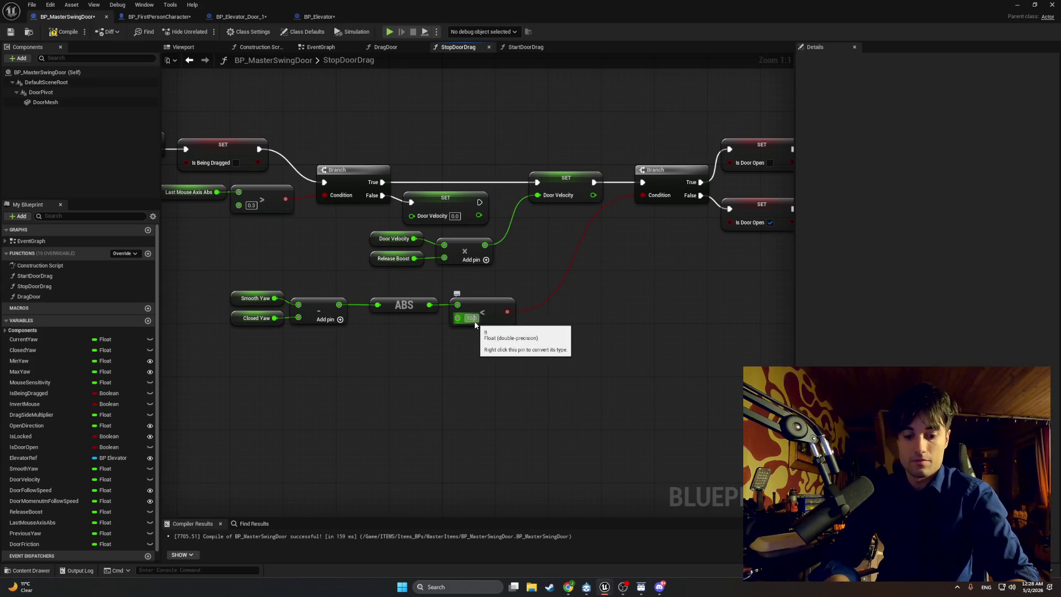
{"action": "type", "text": "15"}
{"action": "key", "text": "Return"}
{"action": "left_click", "coordinate": [66, 31]}
{"action": "left_click", "coordinate": [1017, 4]}
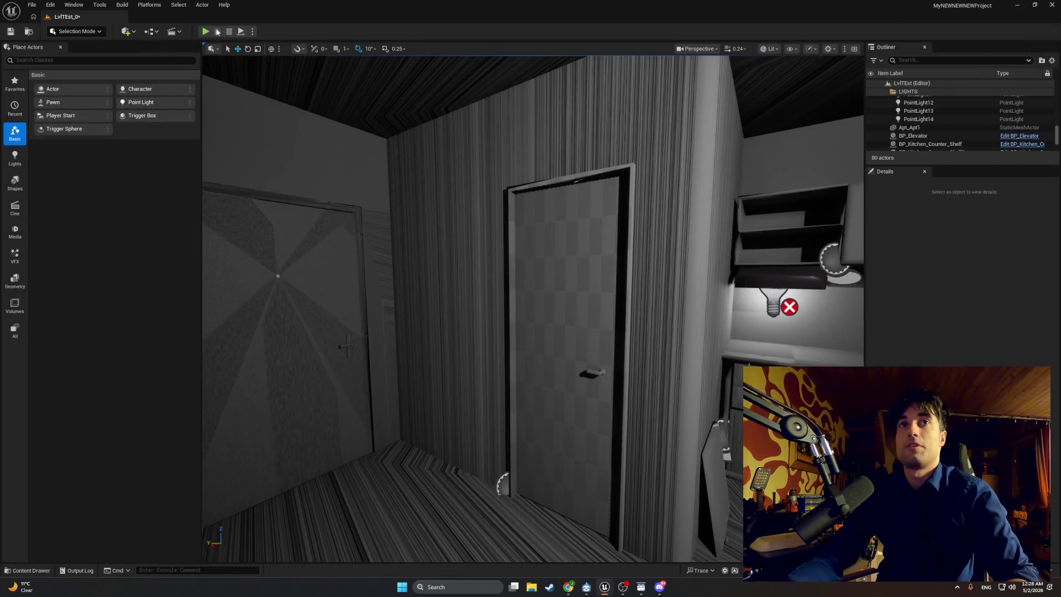
Run two play tests: open the elevator door with E, then walk through it with W.
{"action": "left_click", "coordinate": [205, 31]}
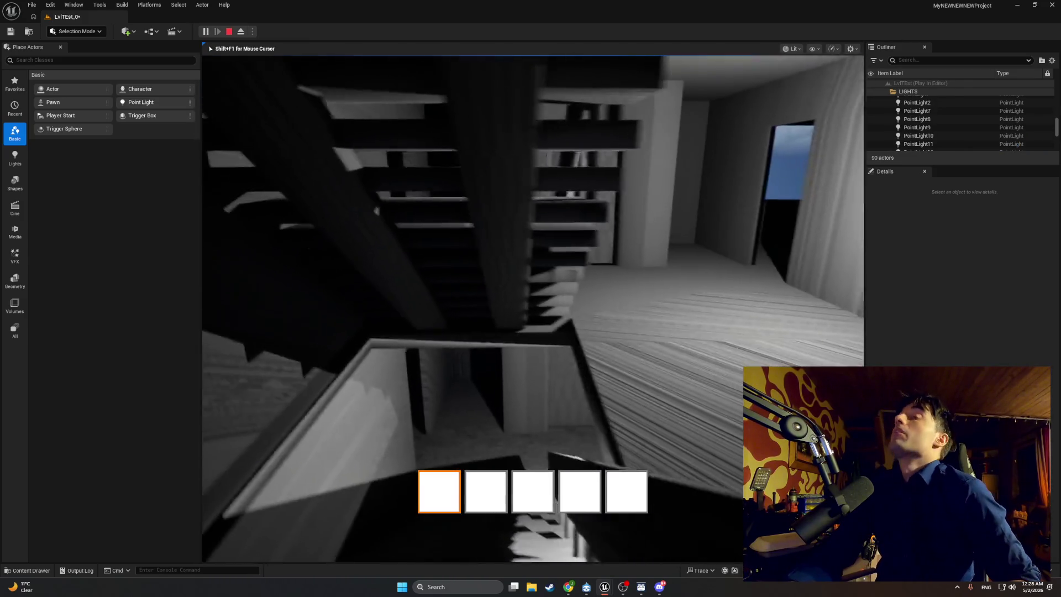
{"action": "key", "text": "e"}
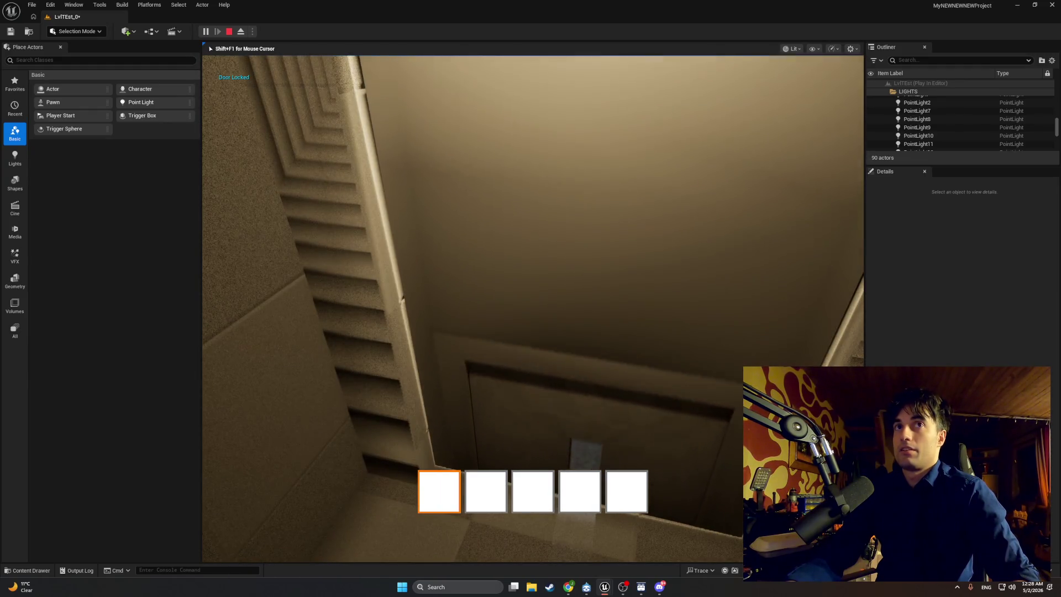
{"action": "key", "text": "Escape"}
{"action": "left_click", "coordinate": [206, 32]}
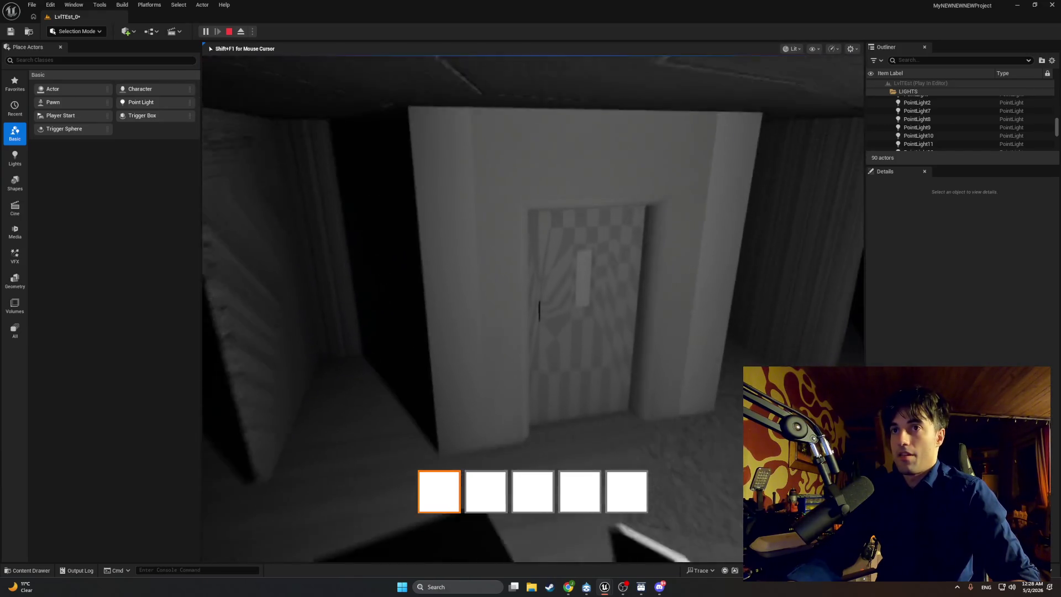
{"action": "key", "text": "w"}
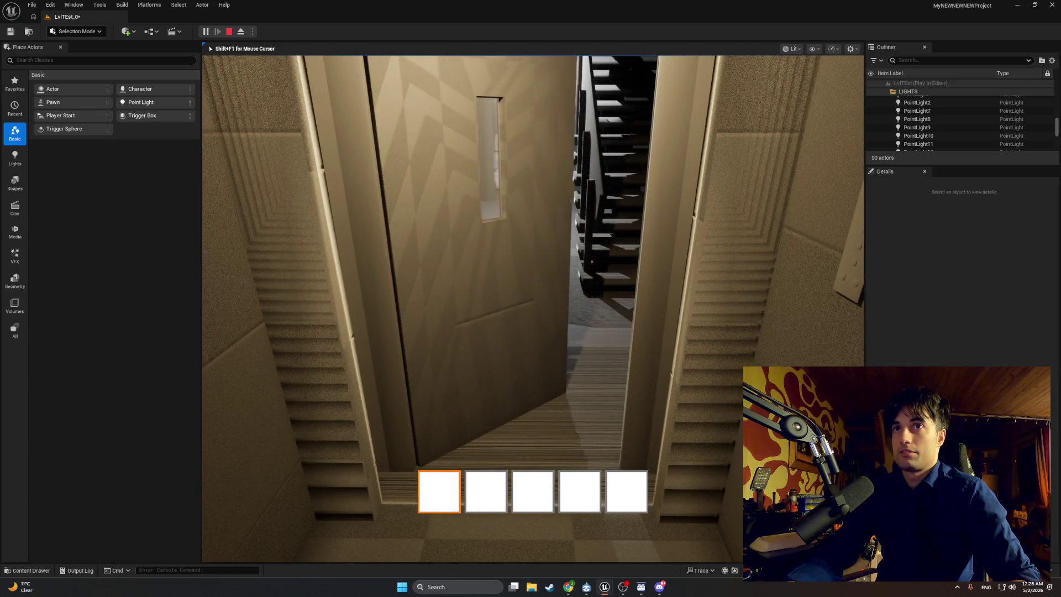
{"action": "key", "text": "w"}
{"action": "key", "text": "w"}
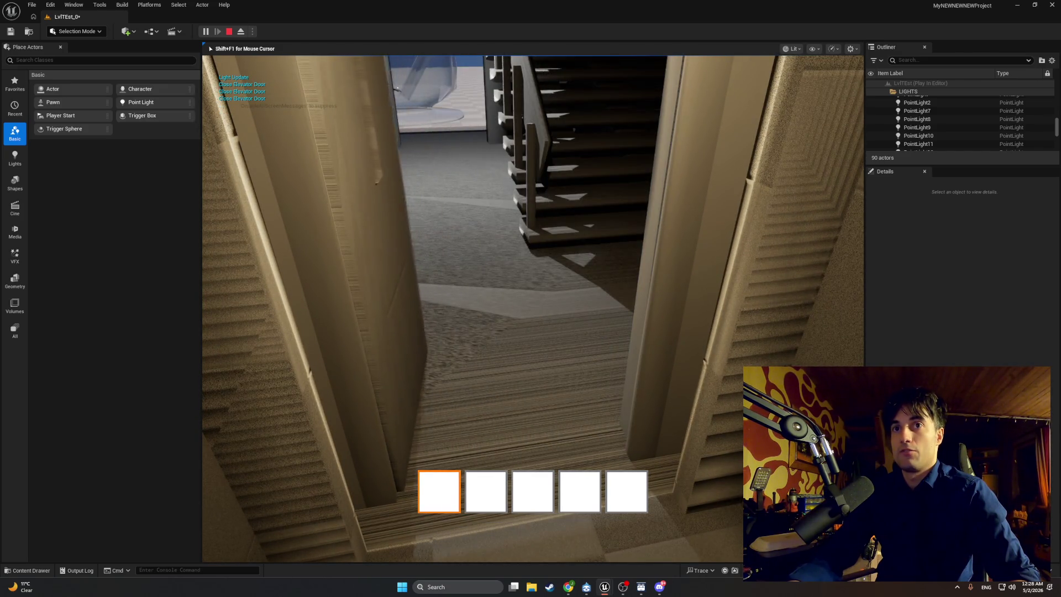
{"action": "key", "text": "Escape"}
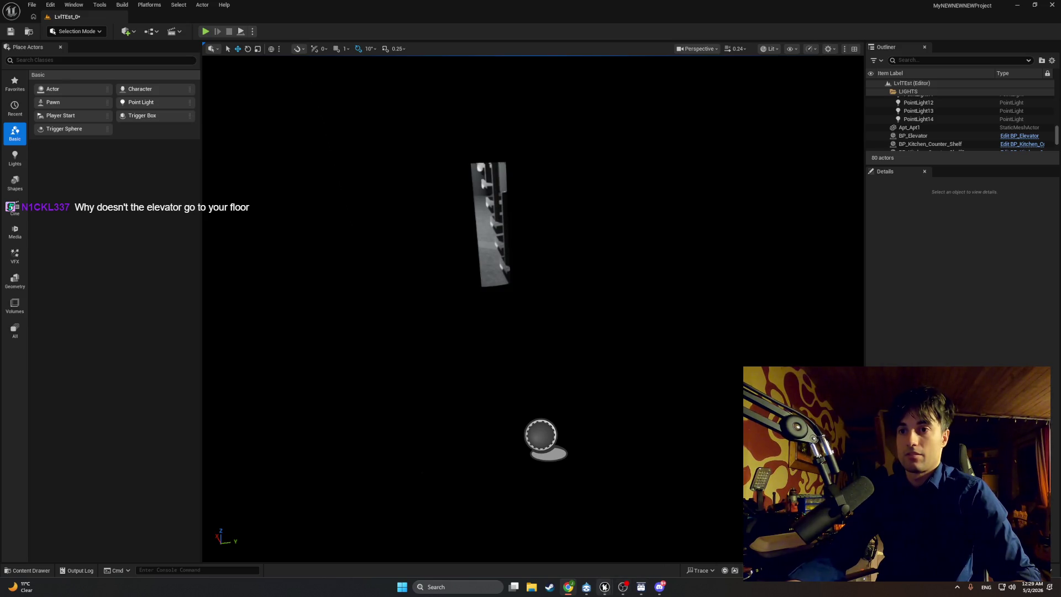
Minimize and restore the editor to return to BP_MasterSwingDoor's StopDoorDrag function graph.
{"action": "mouse_move", "coordinate": [641, 587]}
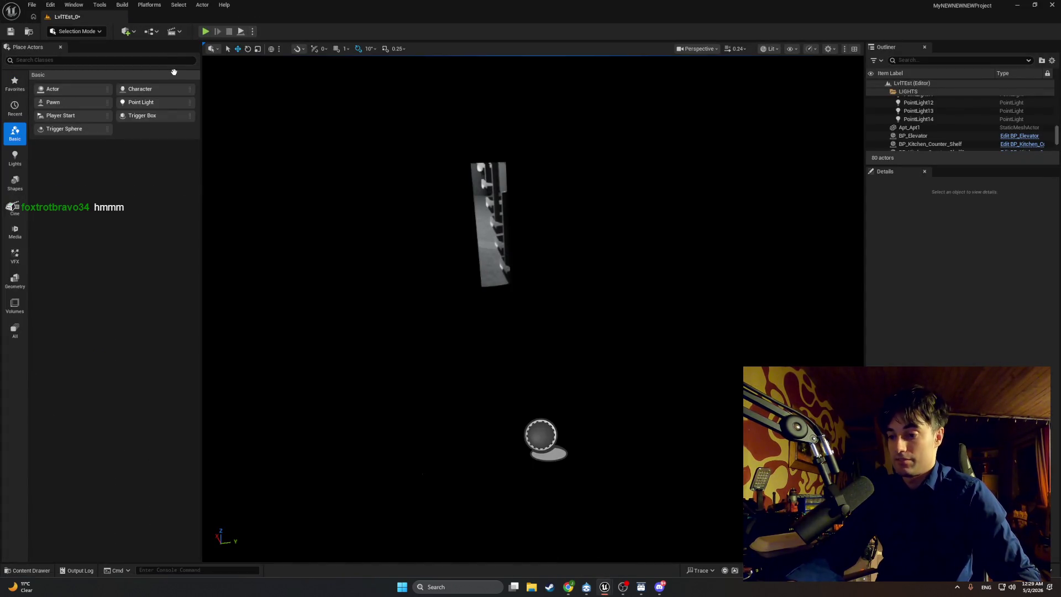
{"action": "left_click", "coordinate": [1017, 5]}
{"action": "left_click", "coordinate": [605, 587]}
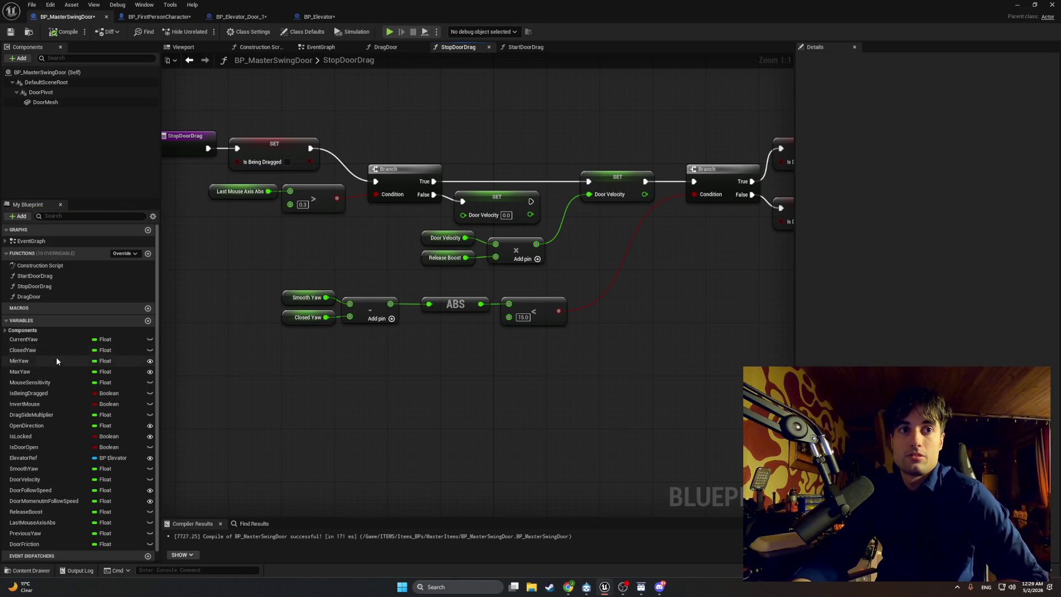
Inspect BP_Elevator's FloorHeight and CurrentFloor variables, then switch to the BP_Elevator_Door_1 blueprint.
{"action": "left_click", "coordinate": [315, 17]}
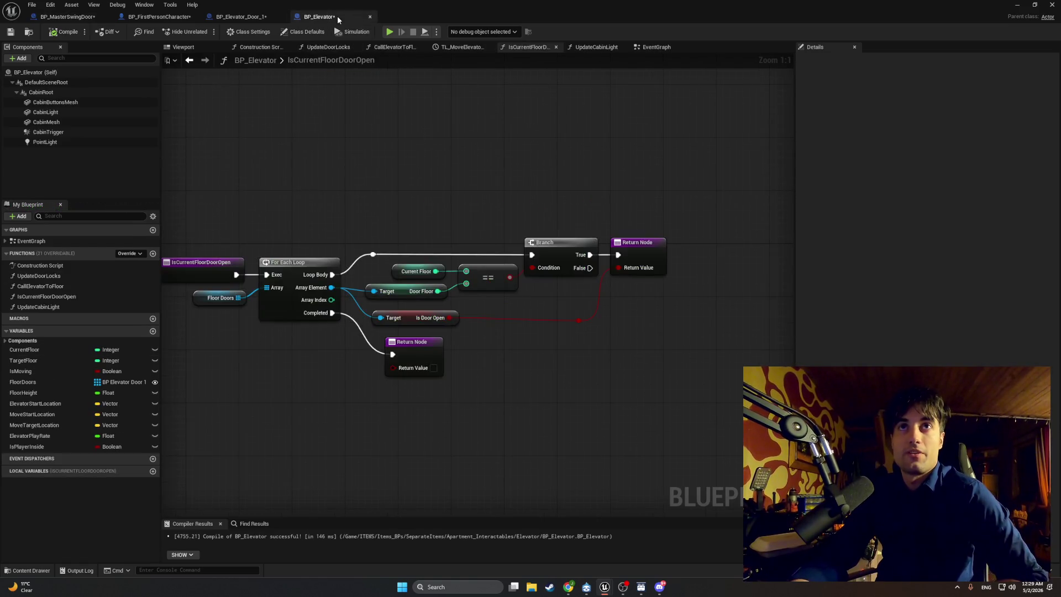
{"action": "left_click", "coordinate": [47, 392]}
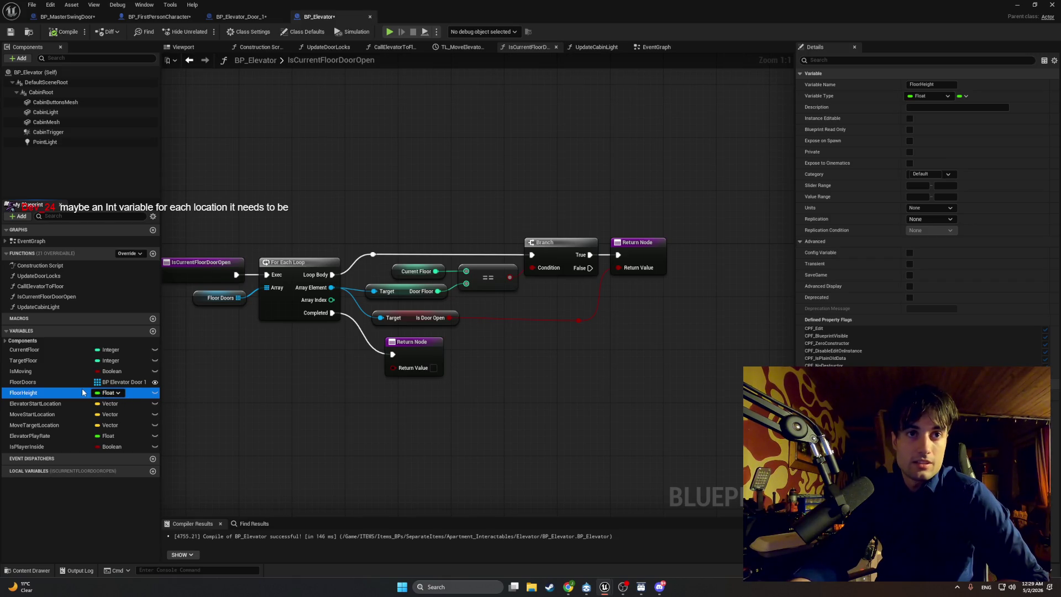
{"action": "left_click", "coordinate": [64, 350]}
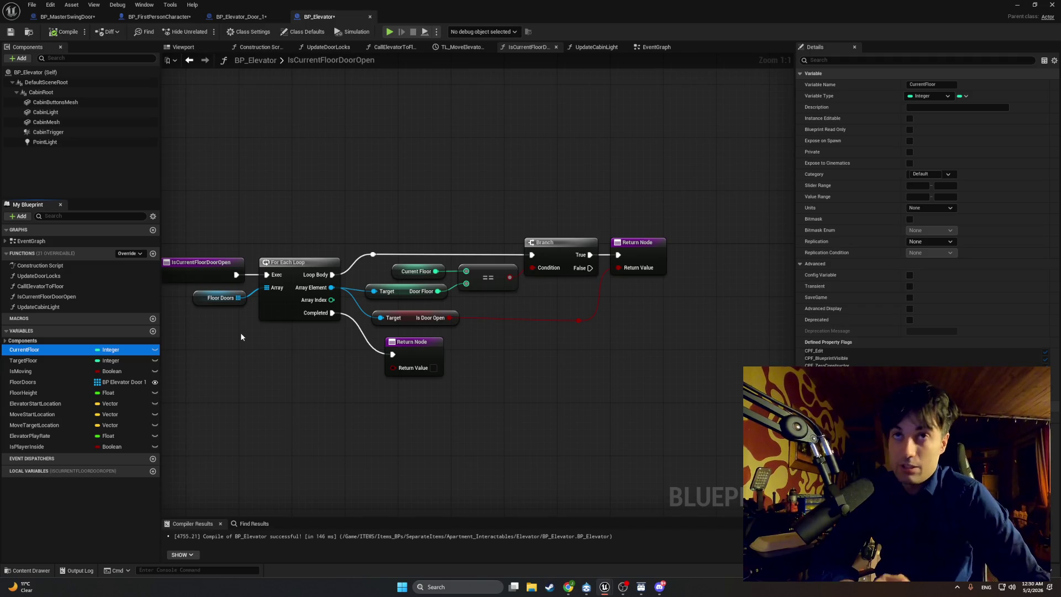
{"action": "left_click", "coordinate": [242, 16]}
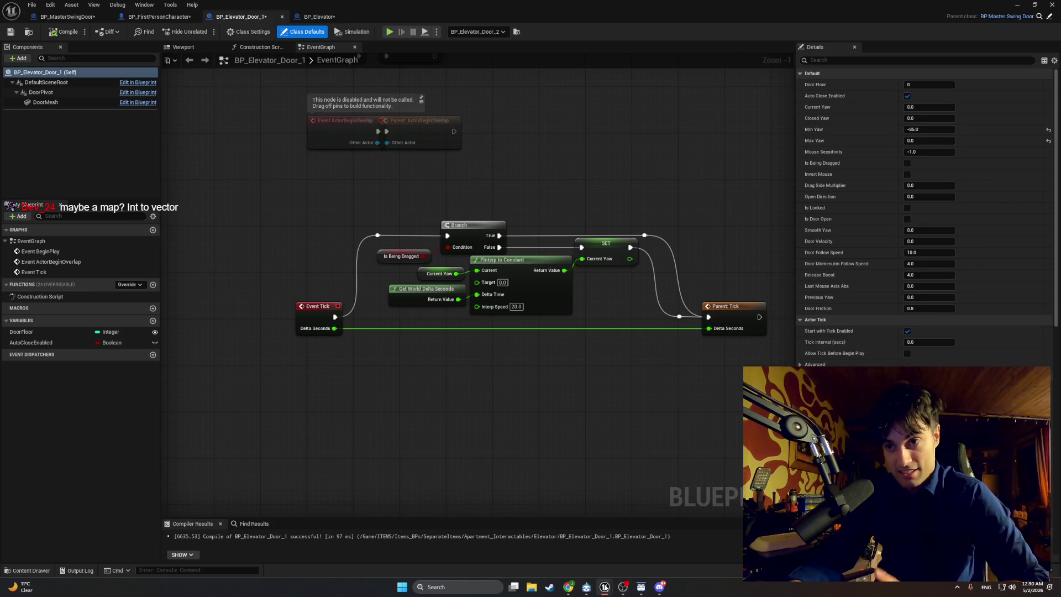
{"action": "mouse_move", "coordinate": [605, 587]}
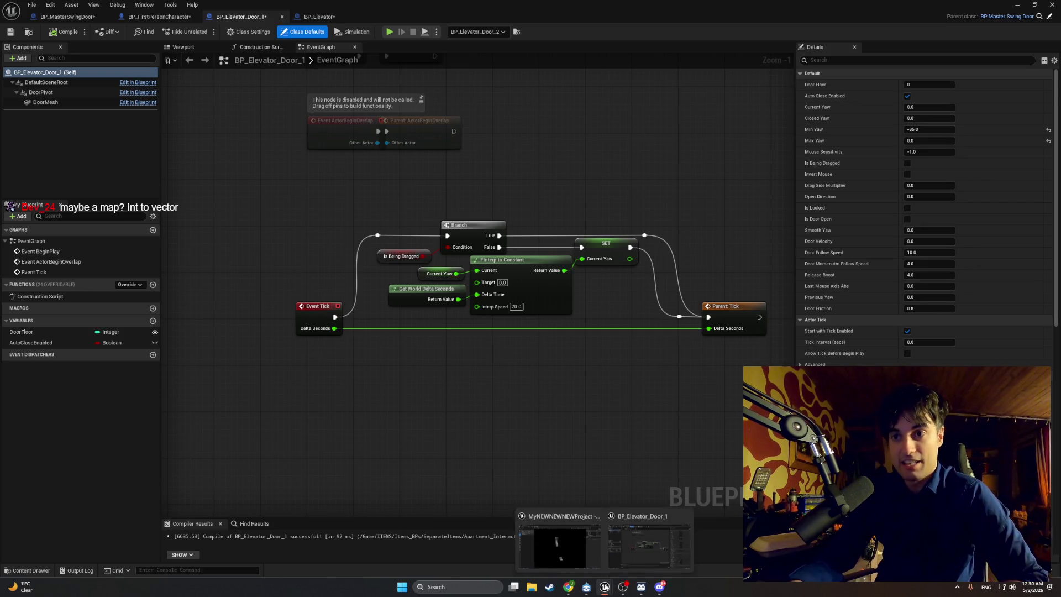
{"action": "left_click", "coordinate": [630, 555]}
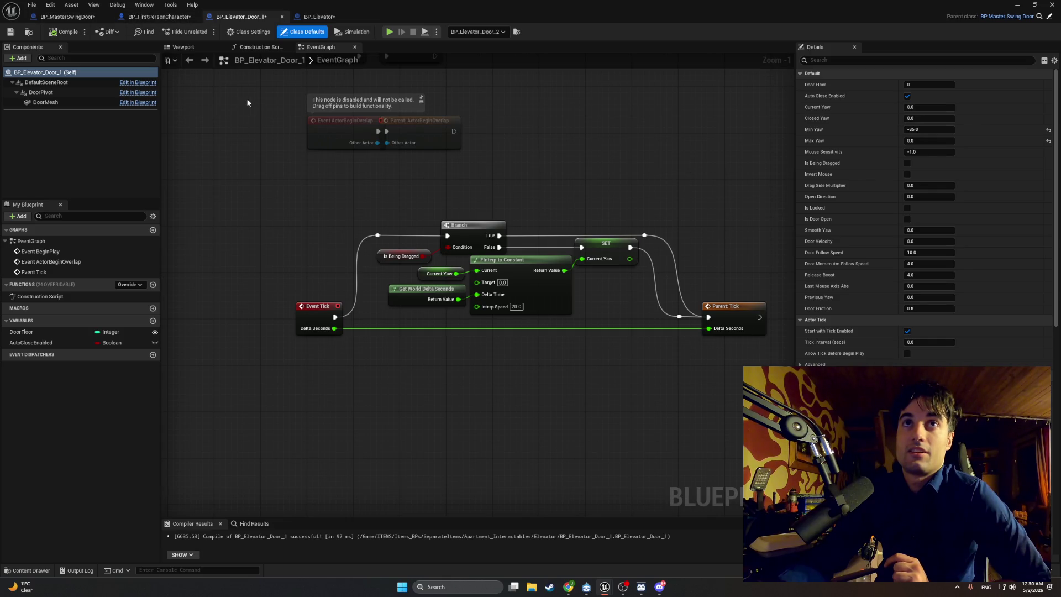
{"action": "left_click_drag", "start_coordinate": [336, 257], "coordinate": [195, 230]}
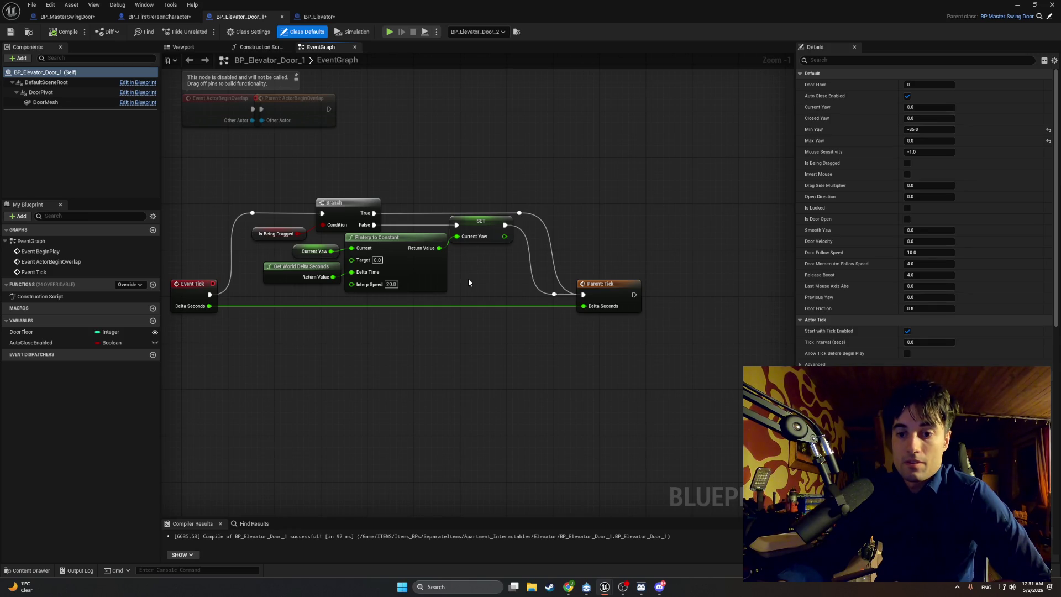
{"action": "mouse_move", "coordinate": [329, 343]}
{"action": "left_mouse_down"}
{"action": "mouse_move", "coordinate": [421, 341]}
{"action": "mouse_move", "coordinate": [356, 381]}
{"action": "left_mouse_up"}
Paste a copy of the Branch node, then discard it.
{"action": "key", "text": "ctrl+v"}
{"action": "key", "text": "Escape"}
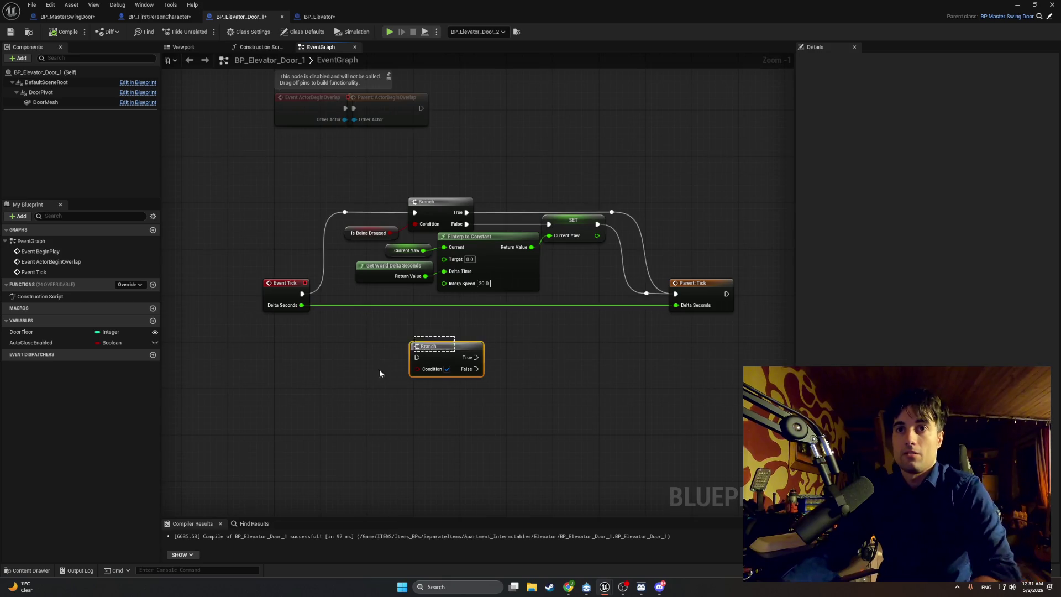
{"action": "key", "text": "Delete"}
Box-select the FInterp, SET and Parent: Tick nodes and try moving them right, then undo.
{"action": "scroll", "coordinate": [419, 307], "scroll_direction": "up", "scroll_amount": 1}
{"action": "mouse_move", "coordinate": [604, 363]}
{"action": "left_mouse_down"}
{"action": "mouse_move", "coordinate": [308, 244]}
{"action": "mouse_move", "coordinate": [256, 247]}
{"action": "left_mouse_up"}
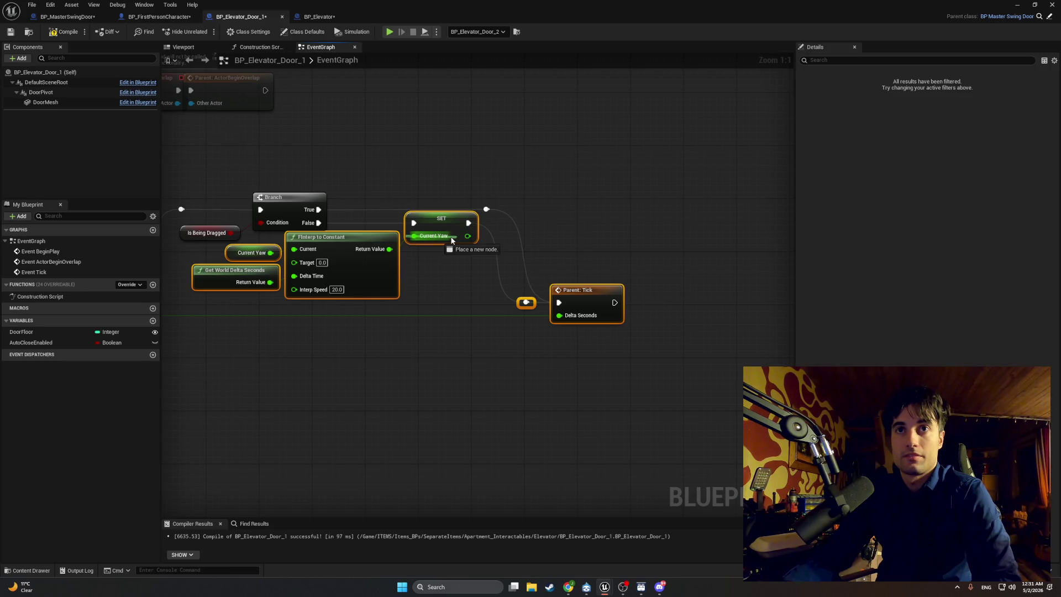
{"action": "left_click", "coordinate": [547, 336]}
{"action": "mouse_move", "coordinate": [605, 342]}
{"action": "left_mouse_down"}
{"action": "mouse_move", "coordinate": [290, 241]}
{"action": "mouse_move", "coordinate": [191, 242]}
{"action": "left_mouse_up"}
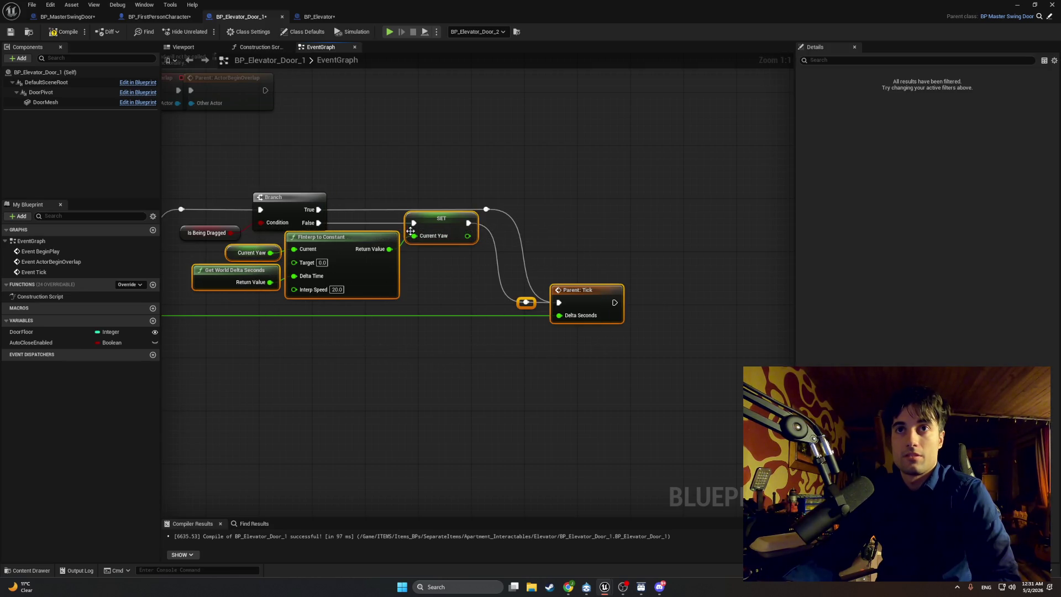
{"action": "left_click_drag", "start_coordinate": [430, 223], "coordinate": [653, 230]}
{"action": "key", "text": "ctrl+z"}
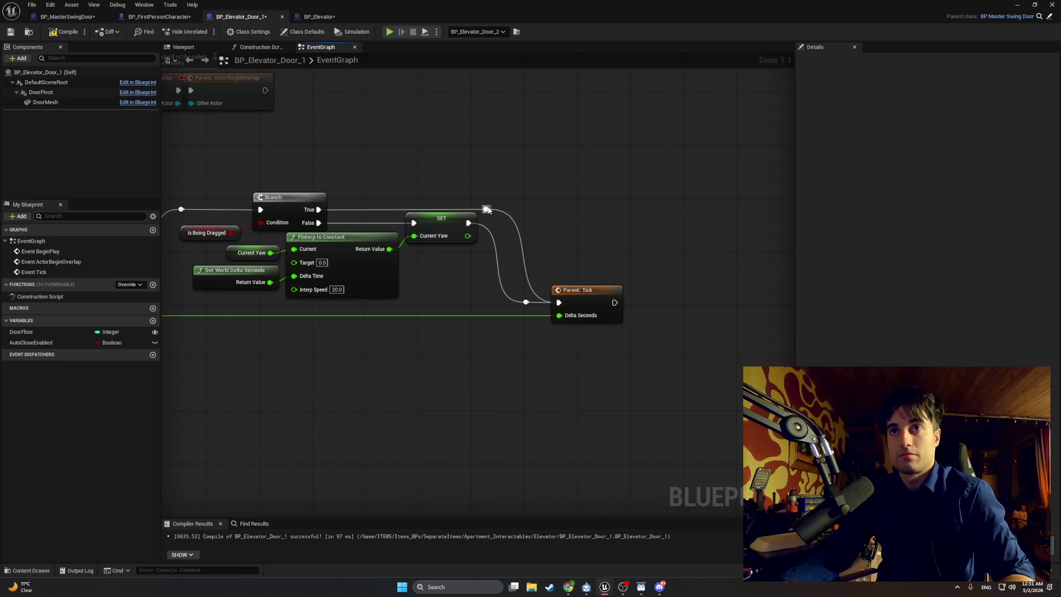
Move the FInterp, SET, Parent: Tick, Delta Seconds and Current Yaw nodes far right.
{"action": "left_click_drag", "start_coordinate": [596, 204], "coordinate": [338, 354]}
{"action": "left_click", "coordinate": [249, 267], "text": "ctrl"}
{"action": "left_click", "coordinate": [250, 254], "text": "ctrl"}
{"action": "left_click_drag", "start_coordinate": [597, 301], "coordinate": [844, 288]}
{"action": "scroll", "coordinate": [459, 279], "scroll_direction": "down", "scroll_amount": 3}
{"action": "scroll", "coordinate": [461, 273], "scroll_direction": "down", "scroll_amount": 2}
{"action": "scroll", "coordinate": [485, 276], "scroll_direction": "up", "scroll_amount": 2}
{"action": "left_click_drag", "start_coordinate": [585, 273], "coordinate": [744, 298]}
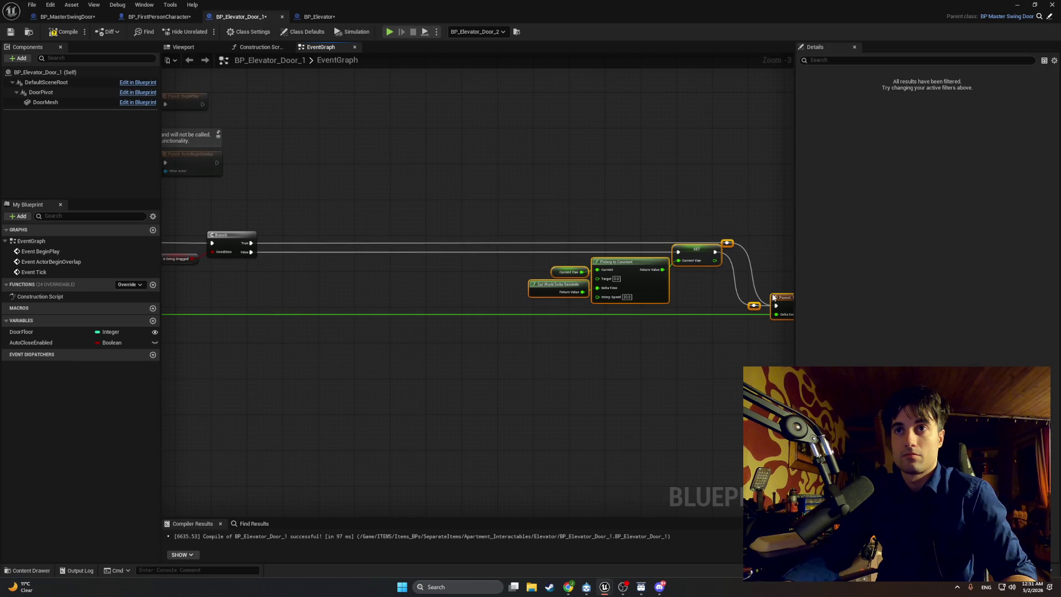
{"action": "left_click", "coordinate": [346, 272]}
{"action": "scroll", "coordinate": [346, 271], "scroll_direction": "up", "scroll_amount": 3}
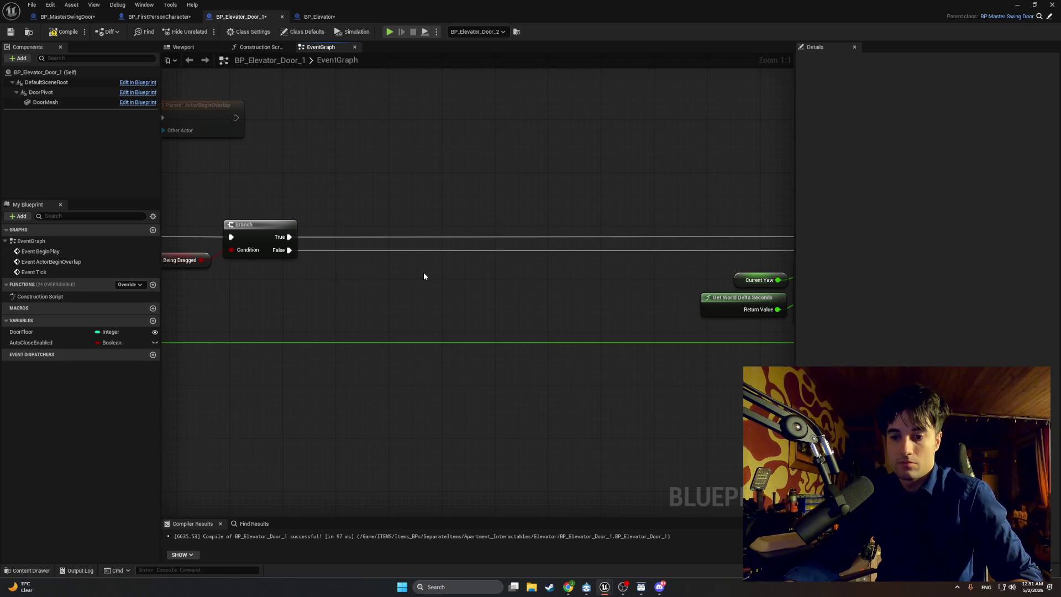
{"action": "mouse_move", "coordinate": [423, 272]}
{"action": "left_mouse_down"}
{"action": "mouse_move", "coordinate": [116, 258]}
{"action": "mouse_move", "coordinate": [430, 251]}
{"action": "mouse_move", "coordinate": [240, 242]}
{"action": "mouse_move", "coordinate": [385, 239]}
{"action": "left_mouse_up"}
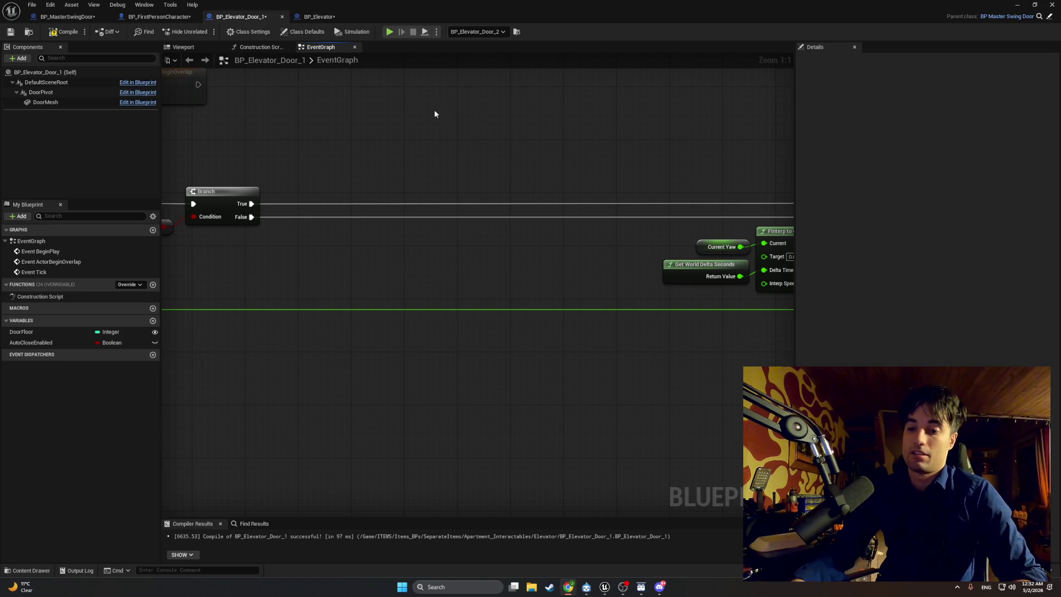
Move the Finterp, SET and getter nodes back left, then screenshot the Branch and Event Tick area.
{"action": "left_click_drag", "start_coordinate": [460, 313], "coordinate": [227, 318]}
{"action": "scroll", "coordinate": [261, 315], "scroll_direction": "down", "scroll_amount": 1}
{"action": "mouse_move", "coordinate": [774, 341]}
{"action": "left_mouse_down"}
{"action": "mouse_move", "coordinate": [712, 331]}
{"action": "mouse_move", "coordinate": [407, 227]}
{"action": "left_mouse_up"}
{"action": "left_click_drag", "start_coordinate": [588, 243], "coordinate": [332, 244]}
{"action": "left_click_drag", "start_coordinate": [320, 202], "coordinate": [663, 173]}
{"action": "scroll", "coordinate": [394, 243], "scroll_direction": "up", "scroll_amount": 1}
{"action": "left_click_drag", "start_coordinate": [394, 243], "coordinate": [467, 244]}
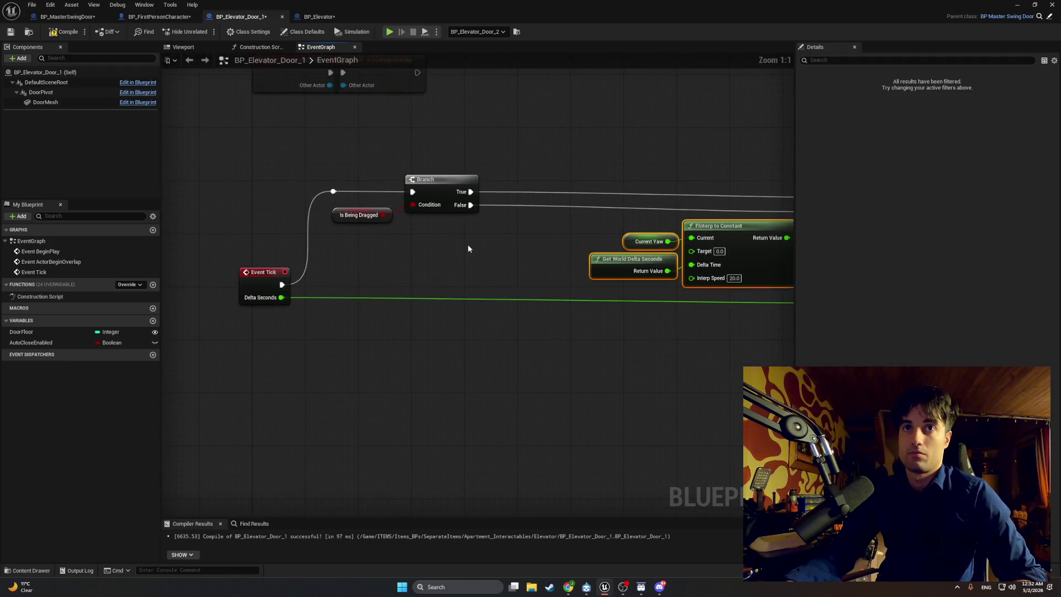
{"action": "left_click", "coordinate": [467, 244]}
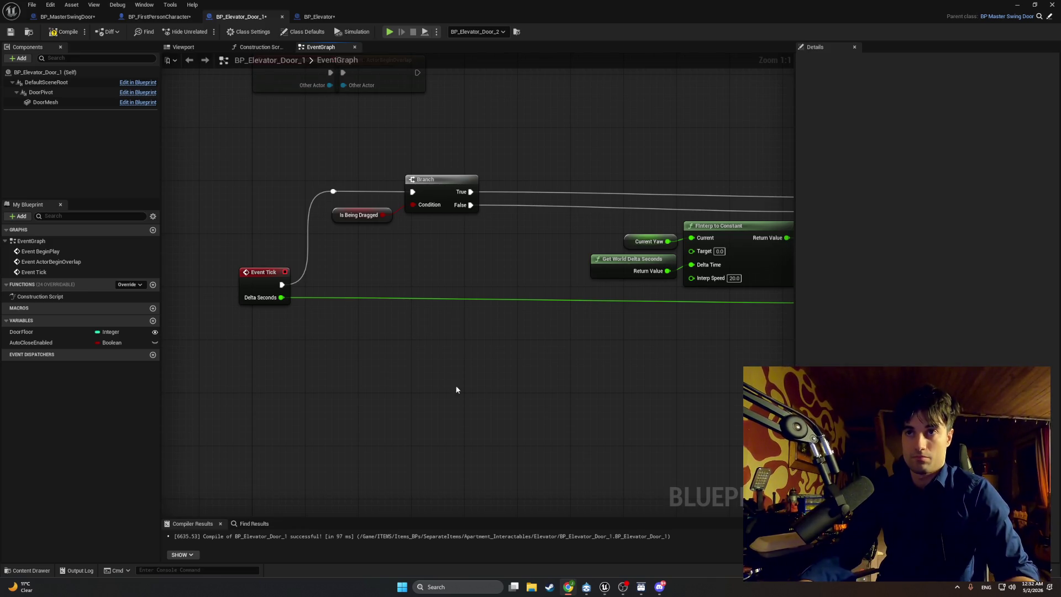
{"action": "key", "text": "super+shift+s"}
{"action": "left_click_drag", "start_coordinate": [546, 377], "coordinate": [181, 136]}
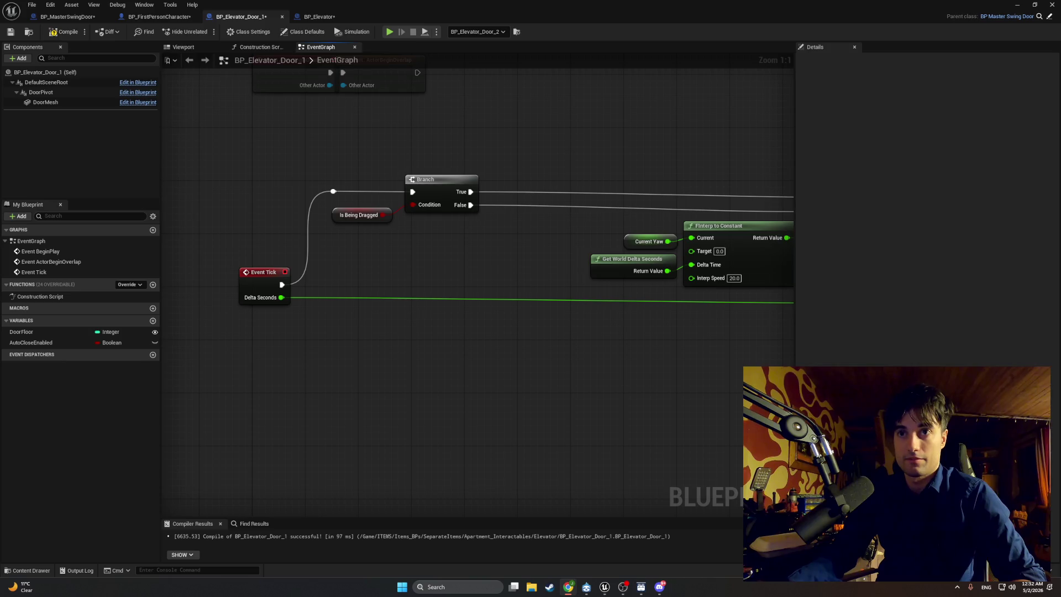
Place a Subtract node just off the Delta Seconds wire.
{"action": "right_click", "coordinate": [473, 280]}
{"action": "type", "text": "subtract"}
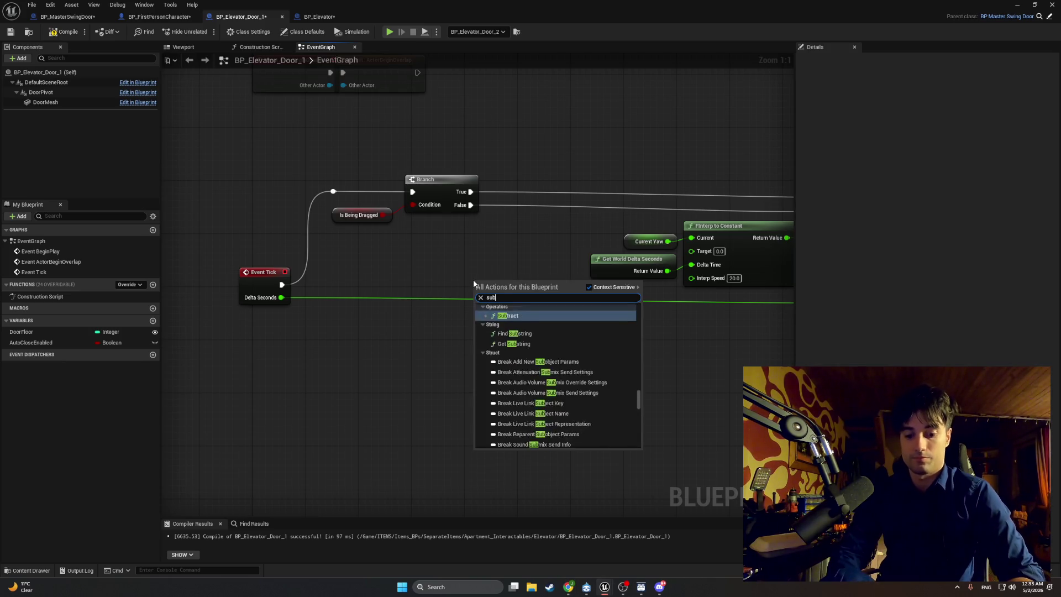
{"action": "key", "text": "Return"}
{"action": "mouse_move", "coordinate": [473, 279]}
{"action": "left_mouse_down"}
{"action": "mouse_move", "coordinate": [467, 265]}
{"action": "mouse_move", "coordinate": [481, 247]}
{"action": "left_mouse_up"}
{"action": "left_click", "coordinate": [588, 398]}
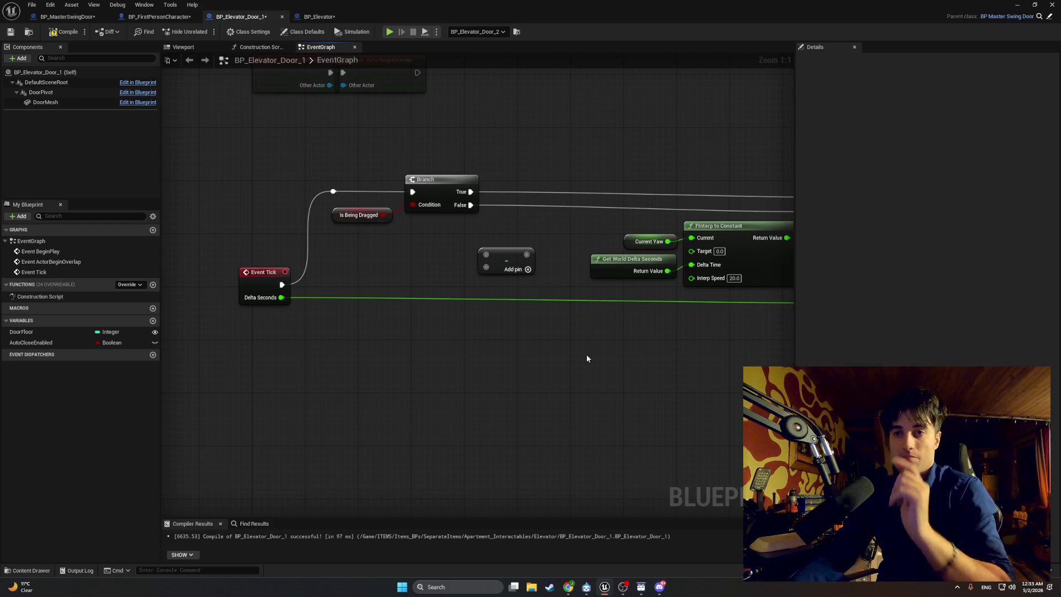
Delete the unused Subtract node, move the Current Yaw, FInterp and SET nodes beside the Branch, and screenshot them.
{"action": "mouse_move", "coordinate": [526, 387]}
{"action": "left_mouse_down"}
{"action": "mouse_move", "coordinate": [525, 348]}
{"action": "mouse_move", "coordinate": [417, 348]}
{"action": "left_mouse_up"}
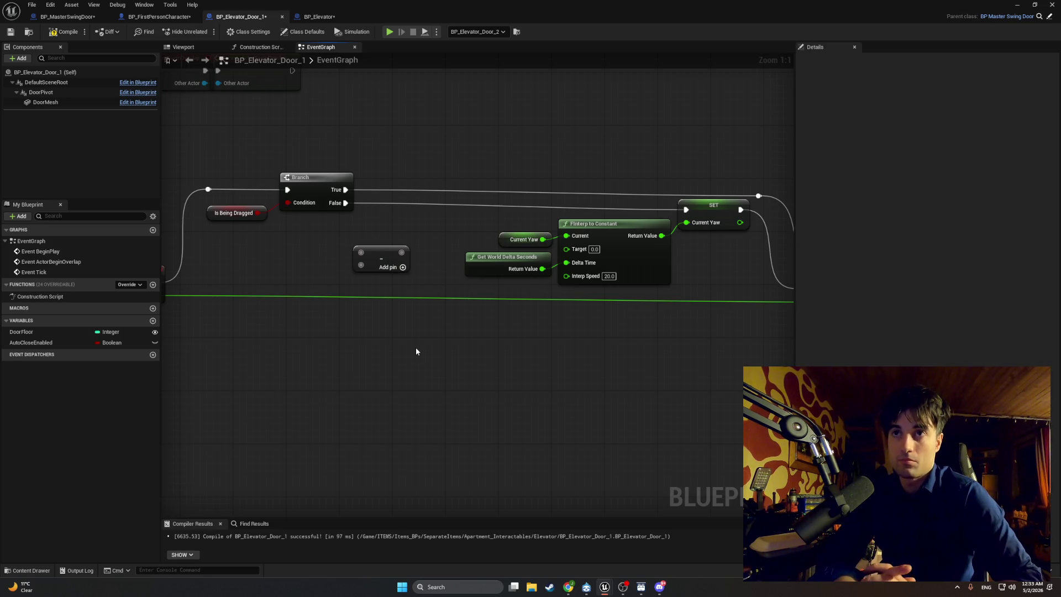
{"action": "left_click", "coordinate": [382, 254]}
{"action": "key", "text": "Delete"}
{"action": "mouse_move", "coordinate": [723, 404]}
{"action": "left_mouse_down"}
{"action": "mouse_move", "coordinate": [705, 346]}
{"action": "mouse_move", "coordinate": [527, 207]}
{"action": "left_mouse_up"}
{"action": "mouse_move", "coordinate": [713, 215]}
{"action": "left_mouse_down"}
{"action": "mouse_move", "coordinate": [458, 213]}
{"action": "mouse_move", "coordinate": [474, 242]}
{"action": "left_mouse_up"}
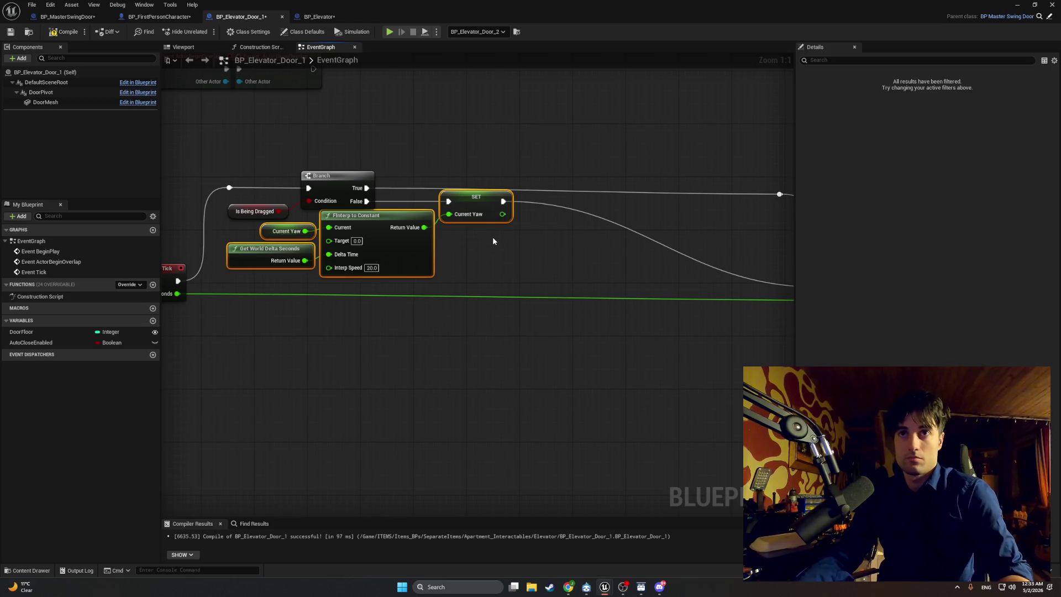
{"action": "key", "text": "super+shift+s"}
{"action": "mouse_move", "coordinate": [595, 358]}
{"action": "left_mouse_down"}
{"action": "mouse_move", "coordinate": [471, 218]}
{"action": "mouse_move", "coordinate": [199, 123]}
{"action": "left_mouse_up"}
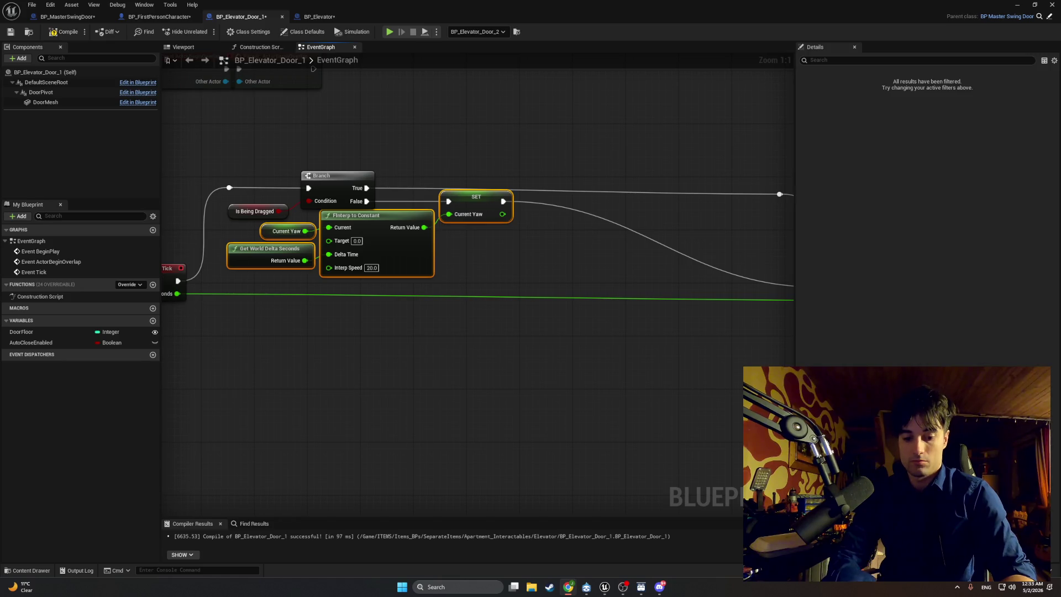